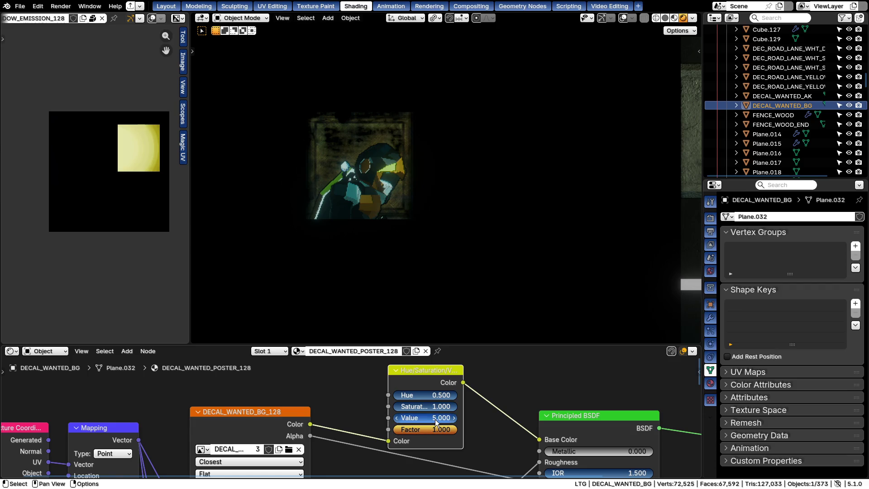
Keep the background decal's Hue/Saturation at Value 5 and Hue 0.5, then make DECAL_WANTED_AK active
left_click_drag(435, 419, 435, 418)
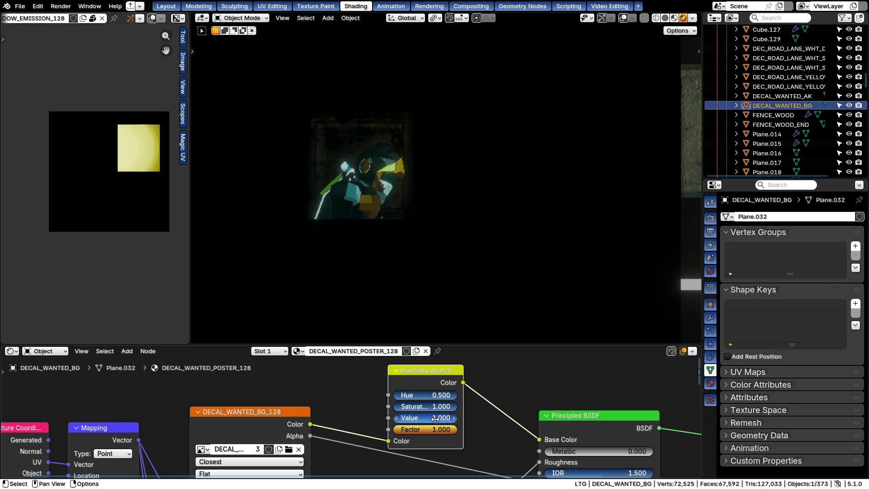
left_click(434, 418)
type("5")
key("Return")
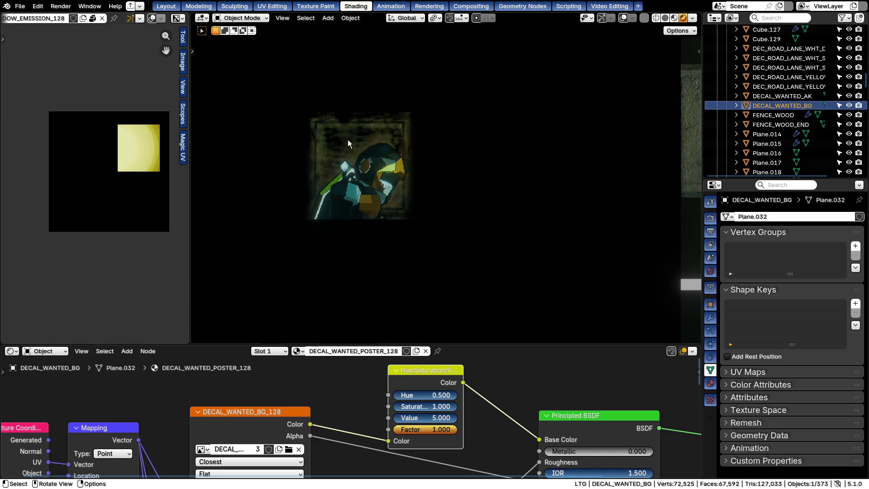
mouse_move(435, 394)
left_mouse_down()
mouse_move(387, 395)
mouse_move(461, 394)
mouse_move(387, 395)
left_mouse_up()
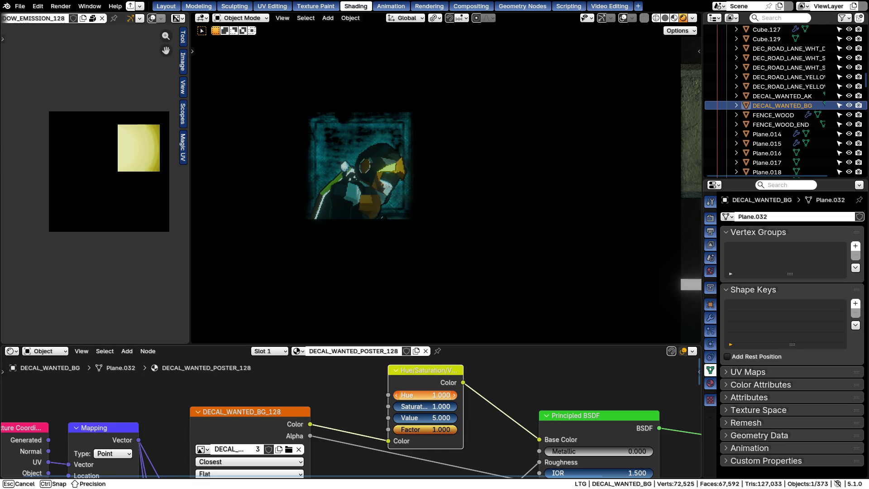
key("Escape")
left_click(363, 177)
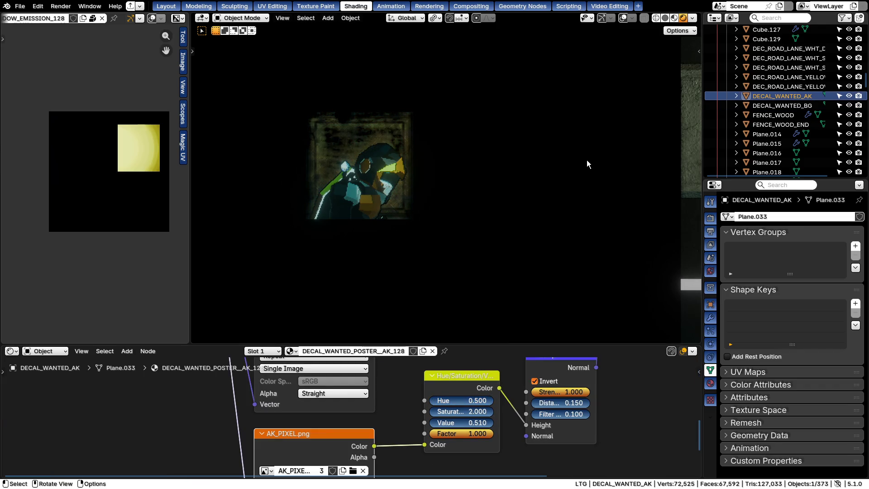
Trial Z moves of the AK decal with overlays toggled, leaving it on the poster
mouse_move(400, 178)
middle_mouse_down()
mouse_move(460, 118)
mouse_move(369, 185)
middle_mouse_up()
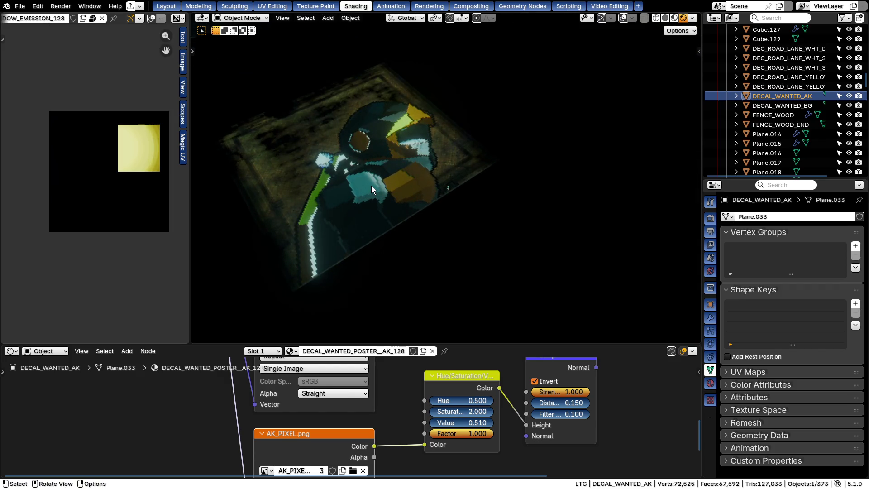
key("g")
key("z")
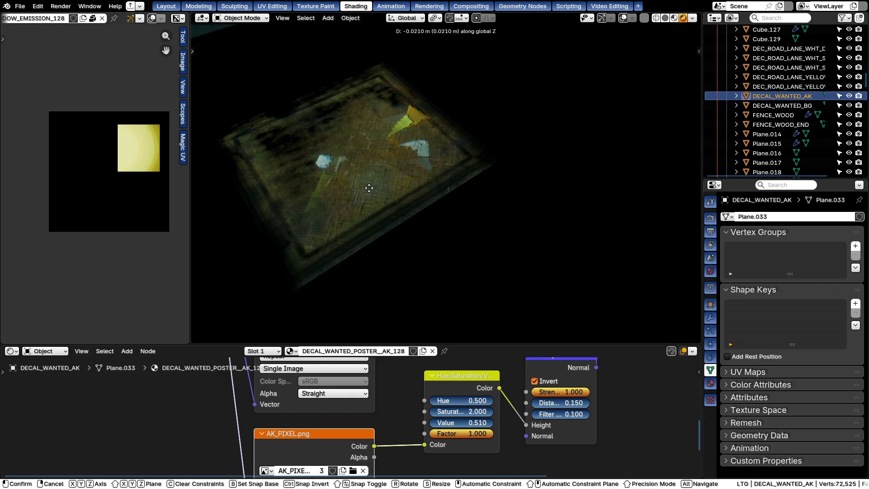
key("Escape")
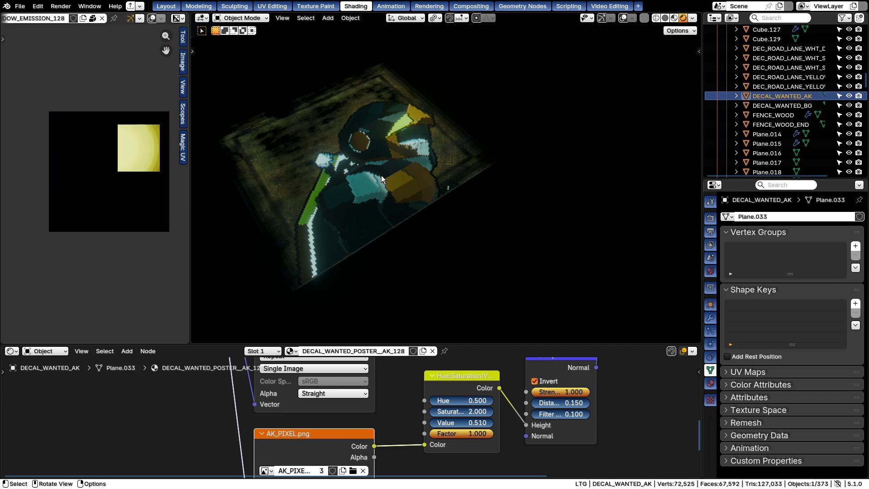
left_click(622, 18)
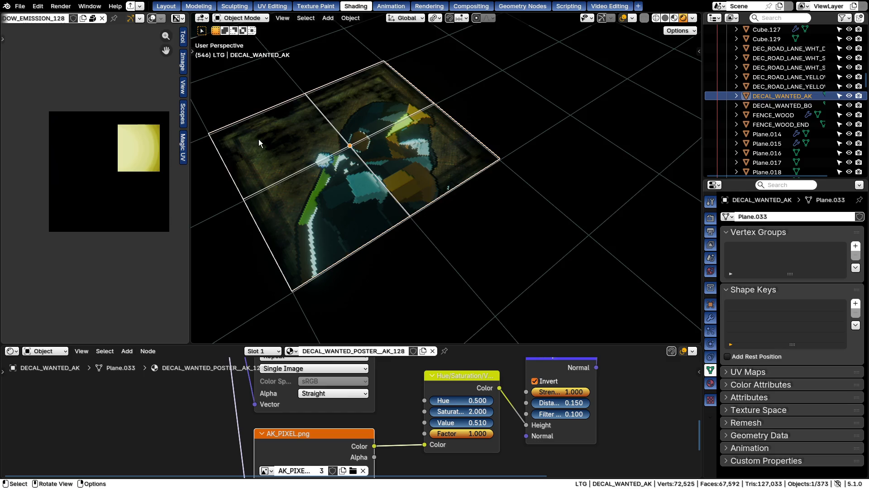
key("g")
key("z")
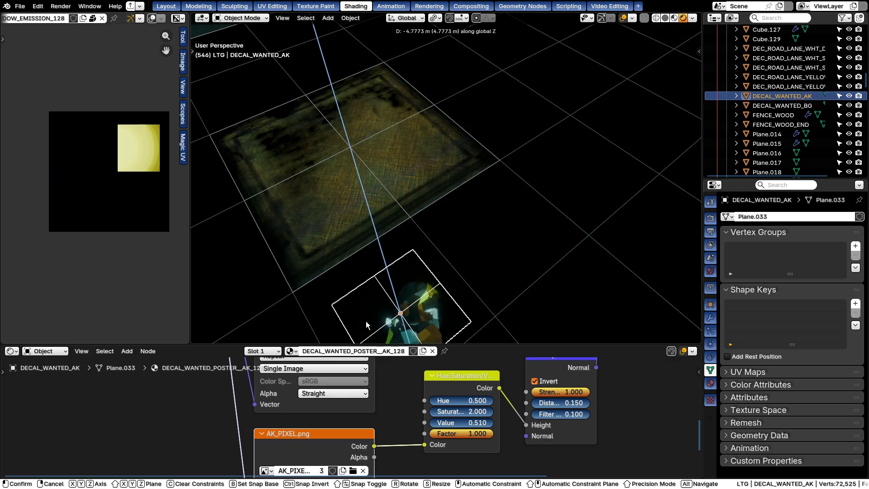
key("Escape")
left_click(622, 19)
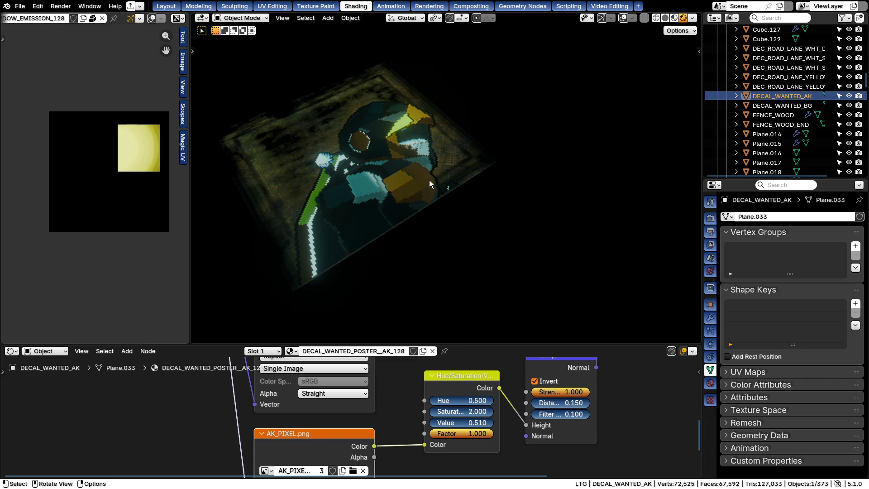
Cancel one more Z move, then duplicate the AK decal to be lifted along Z
key("g")
key("z")
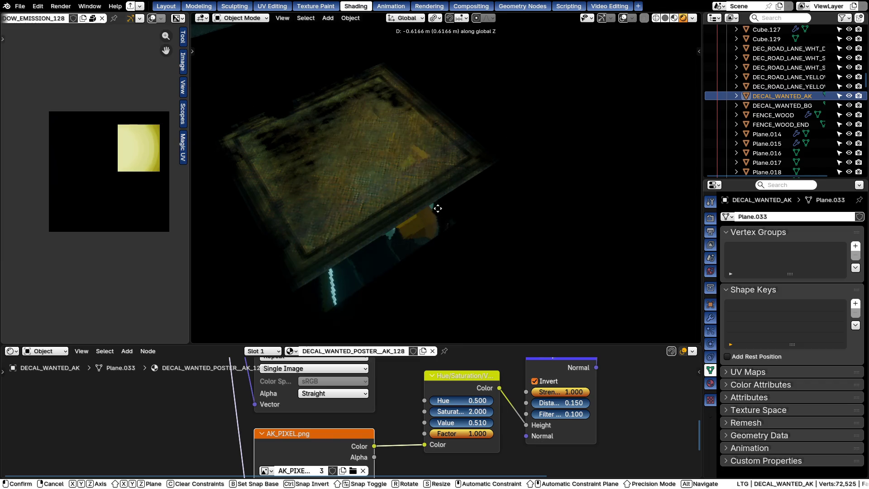
key("Escape")
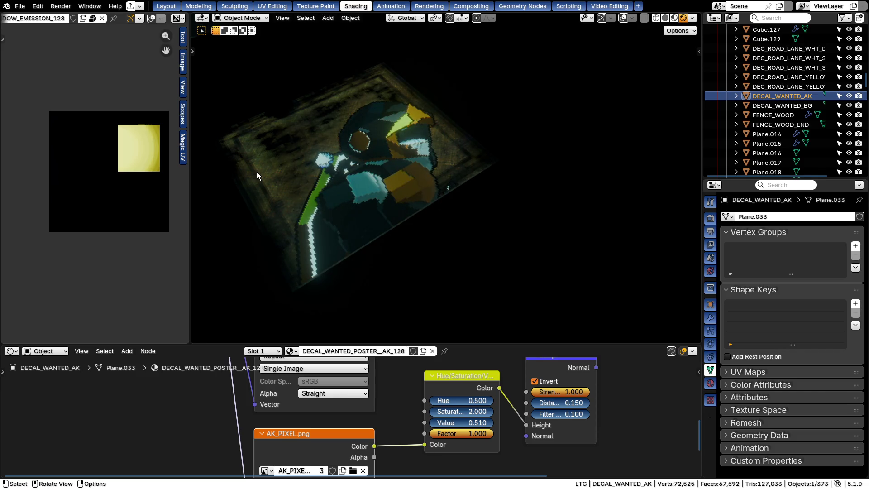
key("shift+d")
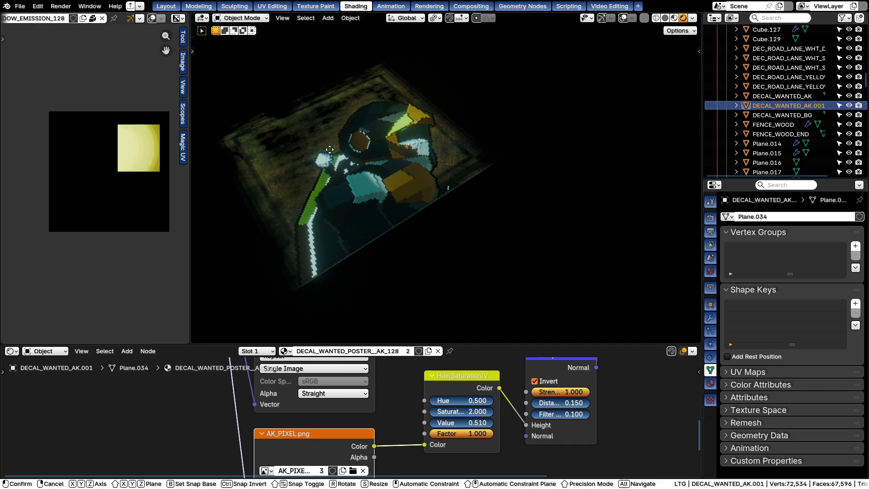
Delete the trial duplicate DECAL_WANTED_AK.001
key("z")
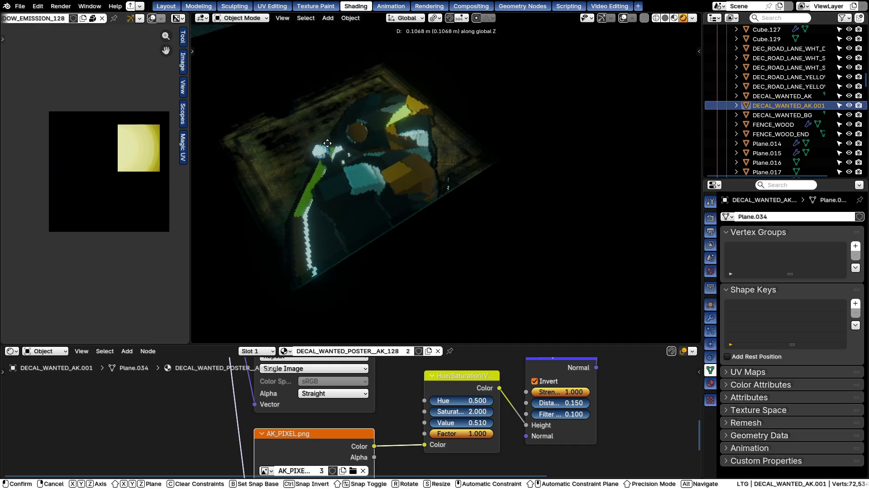
key("Escape")
key("Delete")
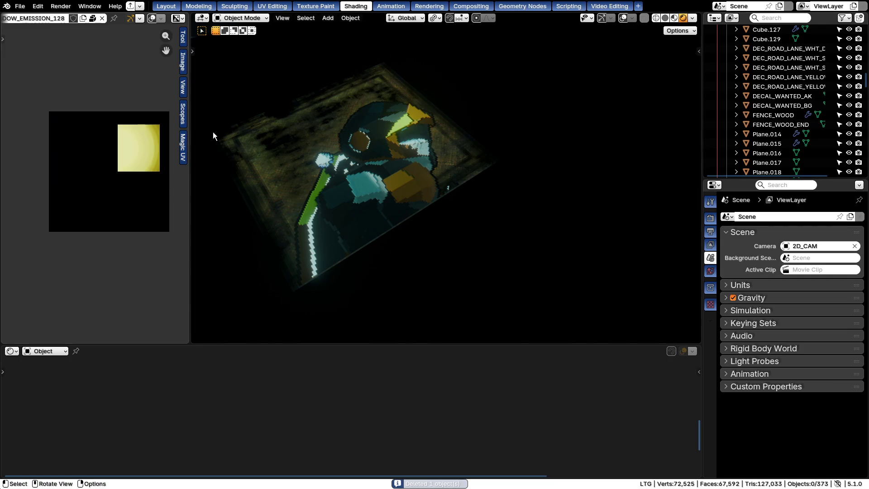
Duplicate DECAL_WANTED_BG with a small Z offset, then delete that copy too
left_click(781, 105)
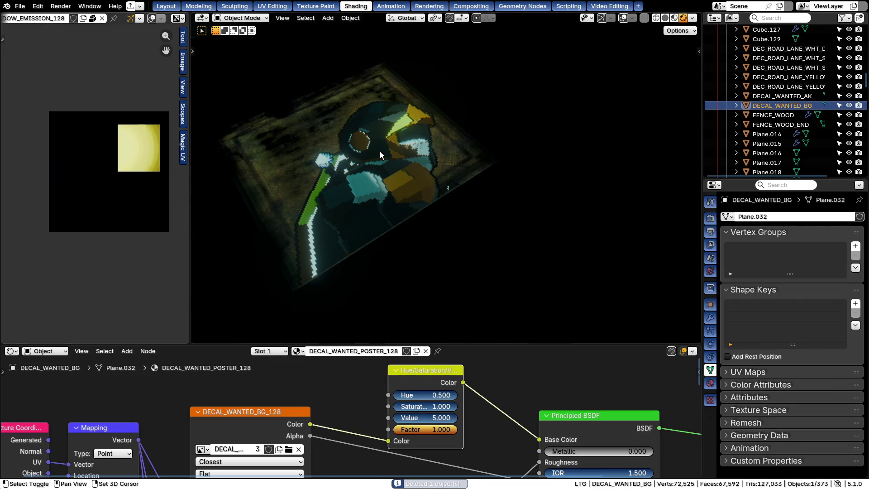
key("shift+d")
key("z")
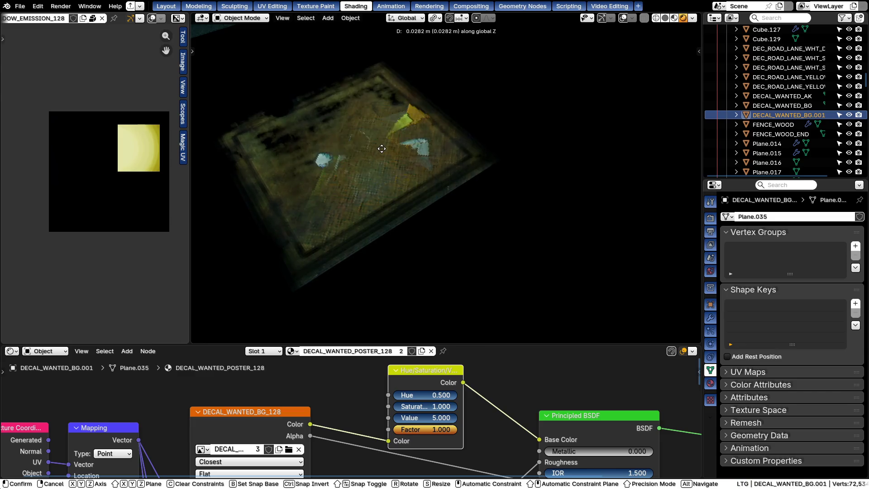
left_click(382, 148)
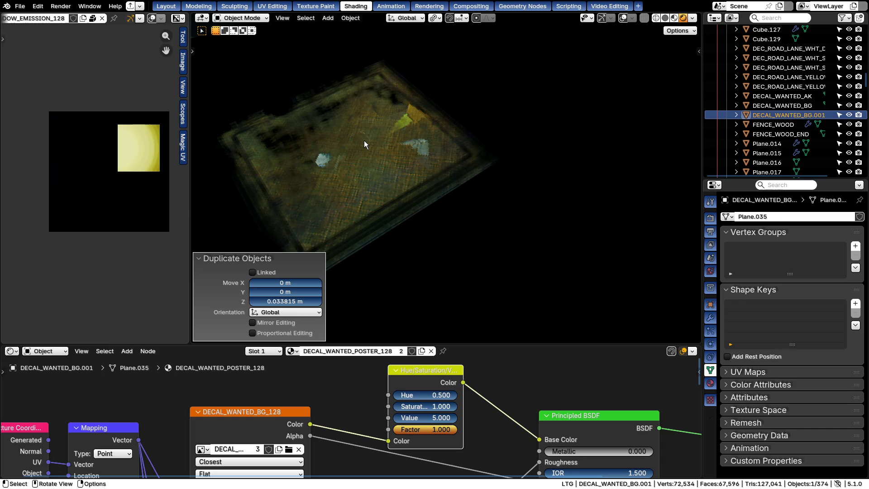
key("x")
left_click(364, 141)
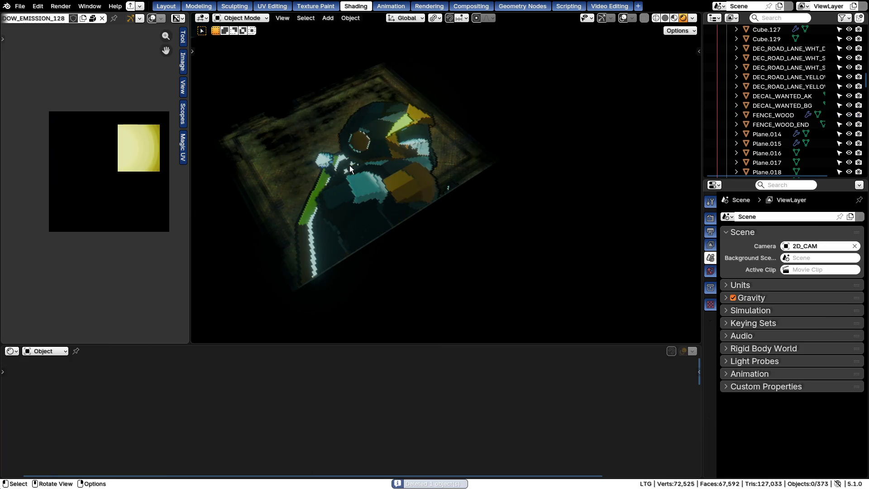
Select DECAL_WANTED_AK and view the poster frontally in rendered shading
left_click(287, 150)
mouse_move(287, 150)
middle_mouse_down()
mouse_move(300, 207)
mouse_move(339, 168)
middle_mouse_up()
scroll(389, 168, "up", 3)
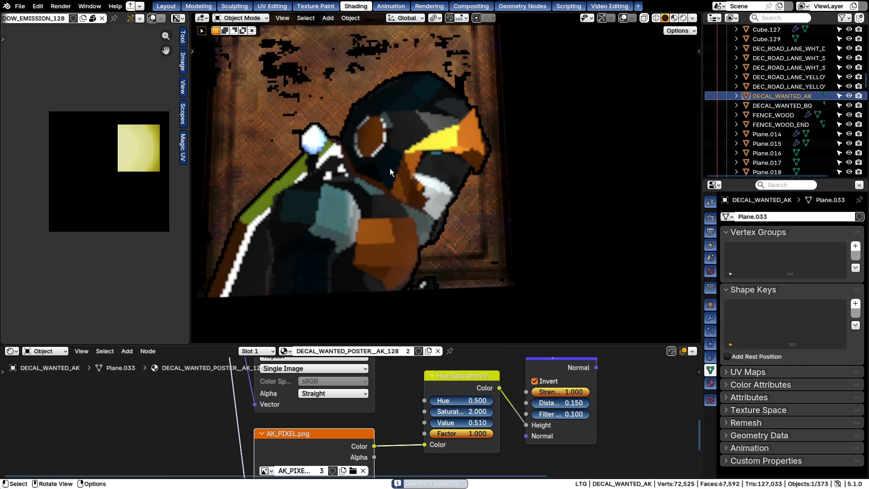
scroll(389, 168, "down", 1)
key("z")
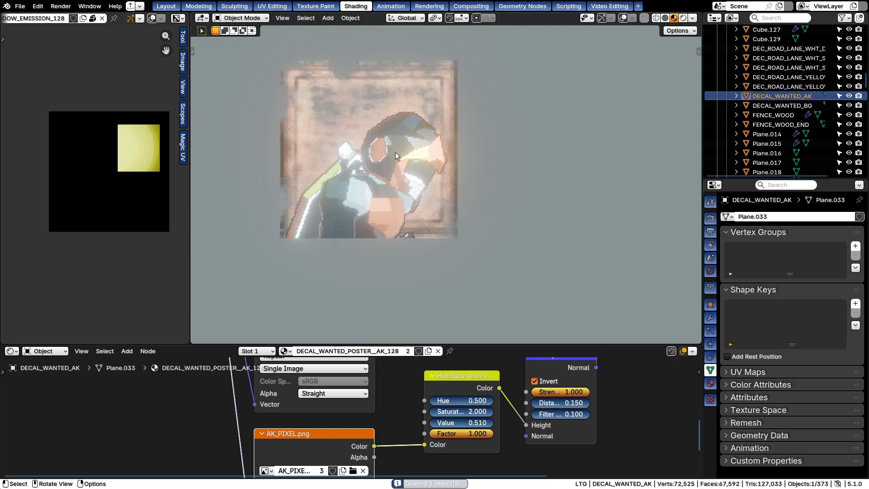
scroll(382, 193, "down", 2)
key("a")
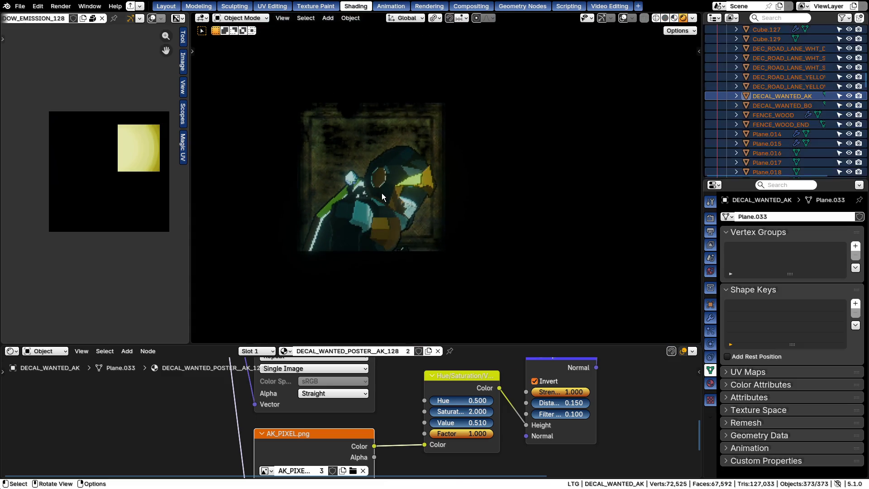
key("a")
scroll(379, 188, "up", 3)
scroll(342, 108, "down", 3)
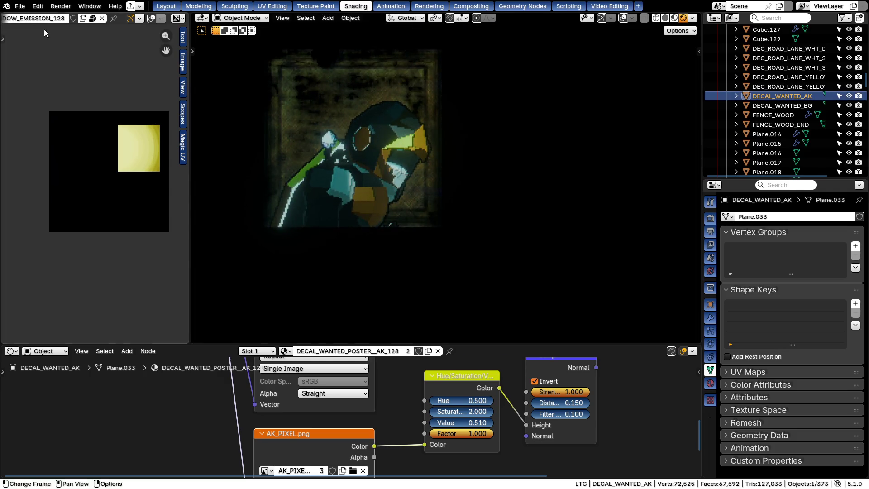
scroll(72, 18, "up", 3)
Attempt Save All Images (path warning), then save the blend file
key("F3")
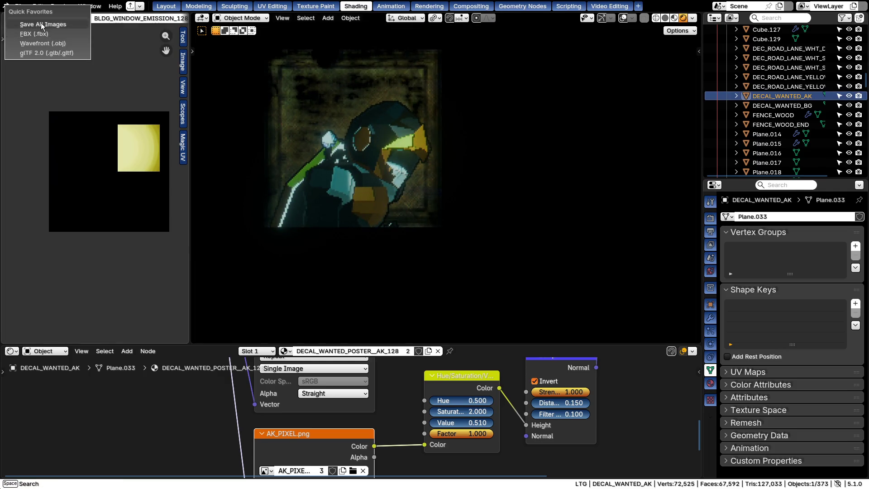
left_click(41, 22)
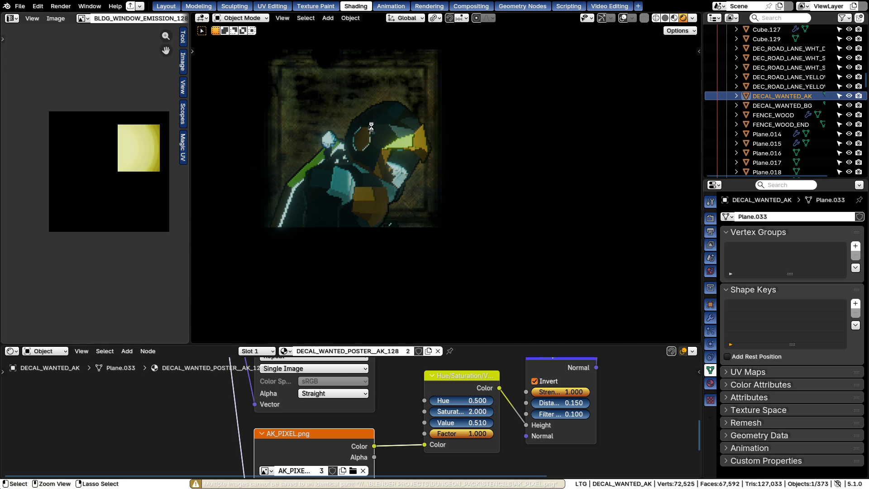
key("ctrl+s")
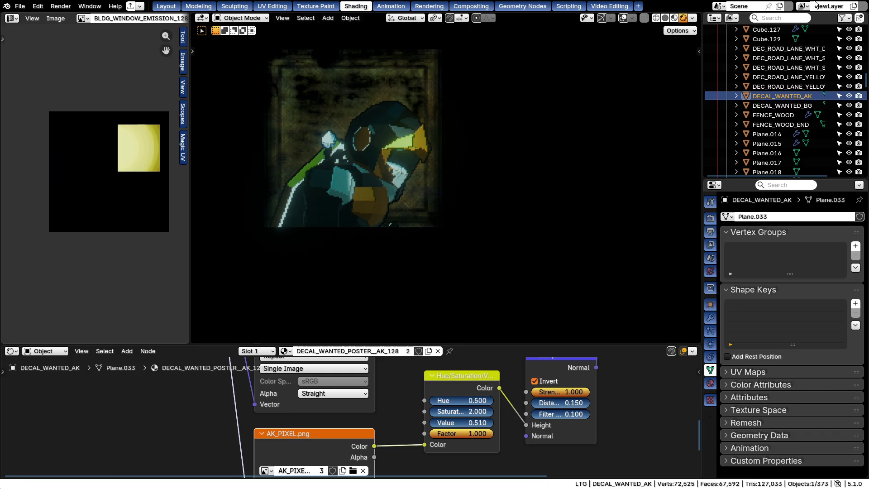
left_click(638, 6)
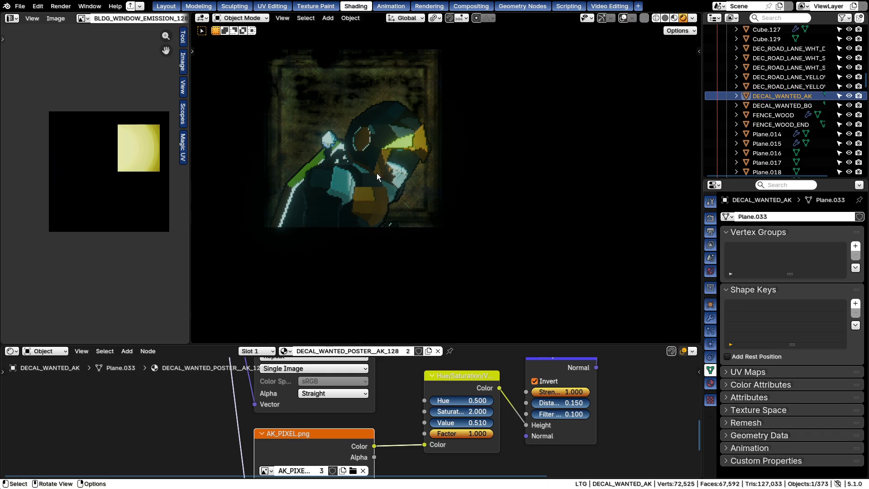
scroll(383, 190, "down", 1)
scroll(383, 191, "down", 1)
Nudge the character decal slightly along global Z and view the poster straight on
middle_click_drag(382, 187, 374, 148)
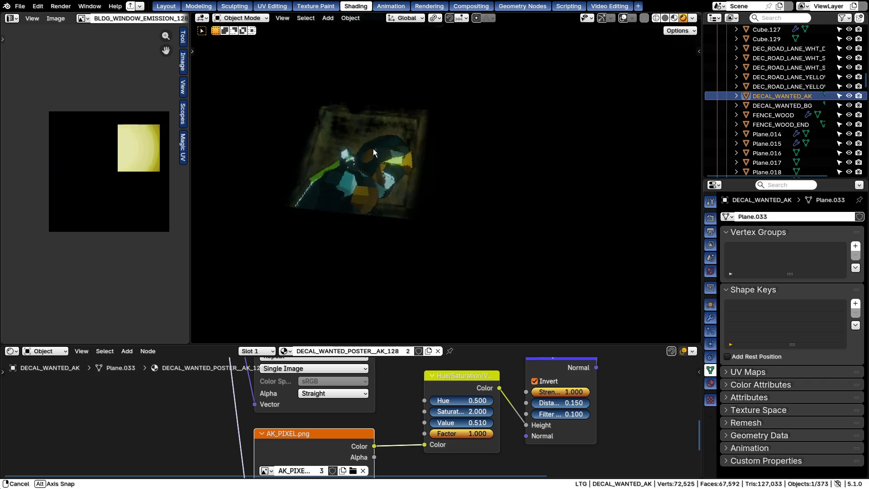
scroll(372, 147, "up", 1)
scroll(372, 147, "up", 2)
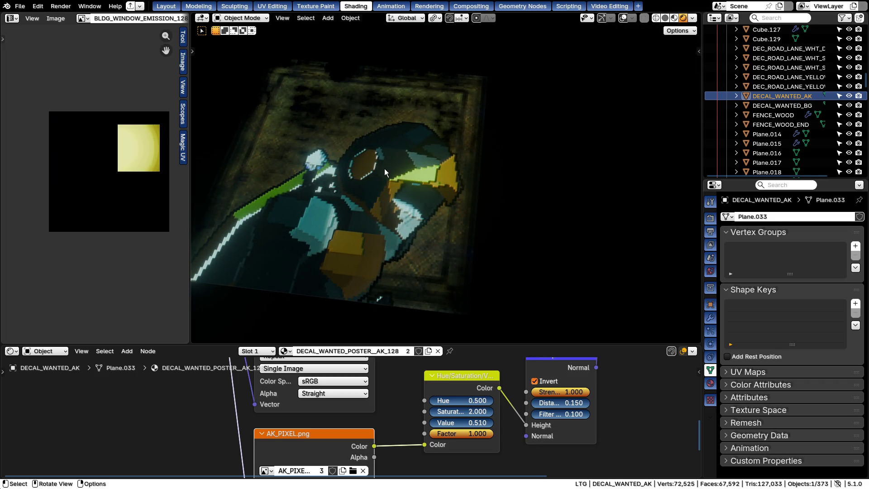
key("g")
key("z")
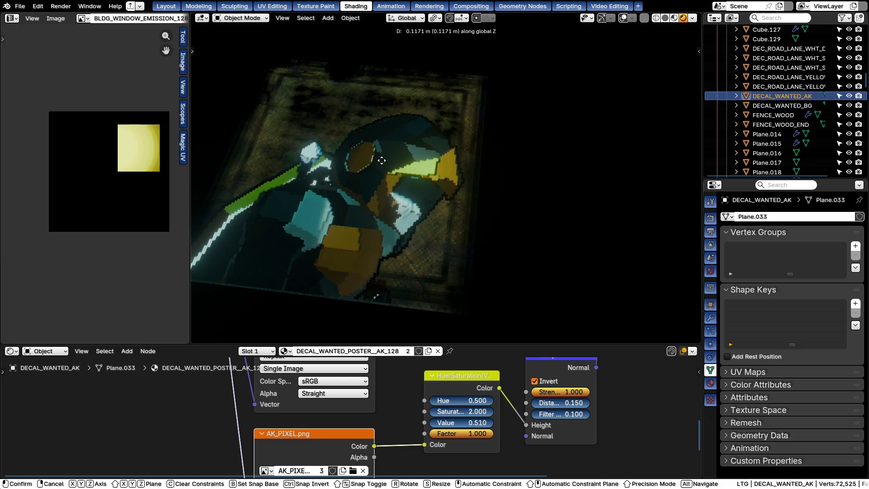
key("Escape")
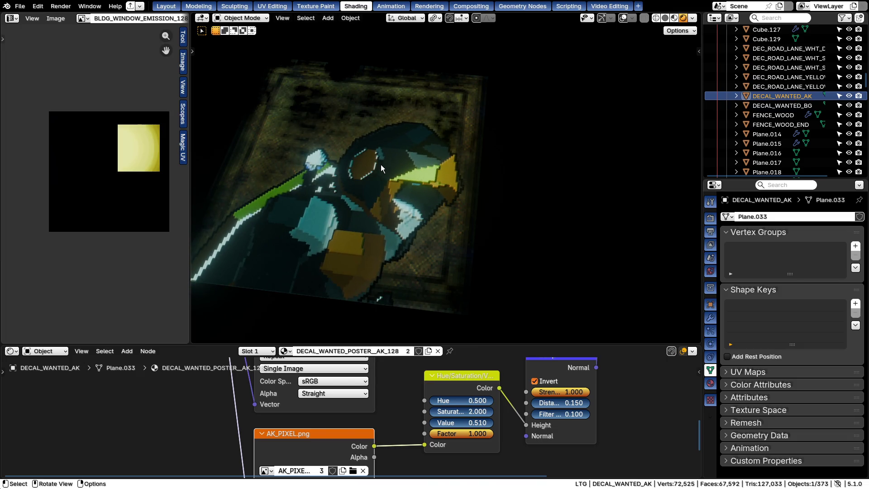
key("KP_1")
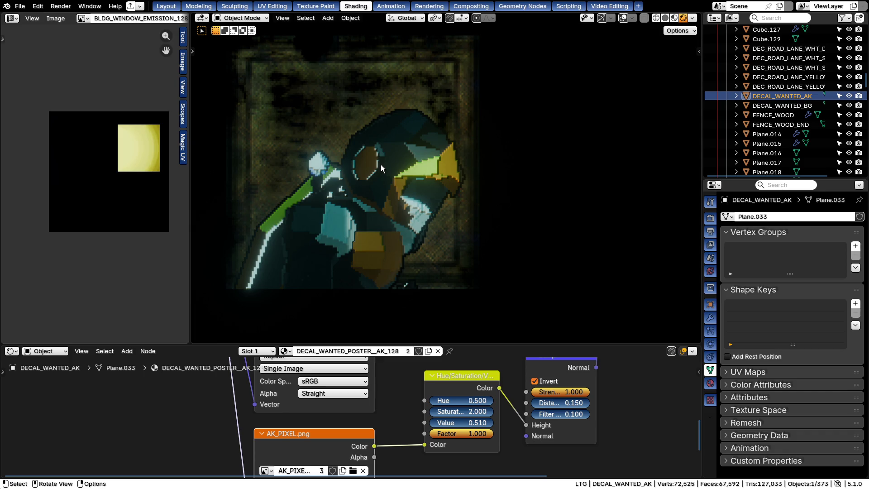
scroll(381, 133, "up", 2)
Toggle solid and rendered shading, then cancel a sideways move of the decal
key("z")
key("KP_6")
key("z")
left_click(380, 72)
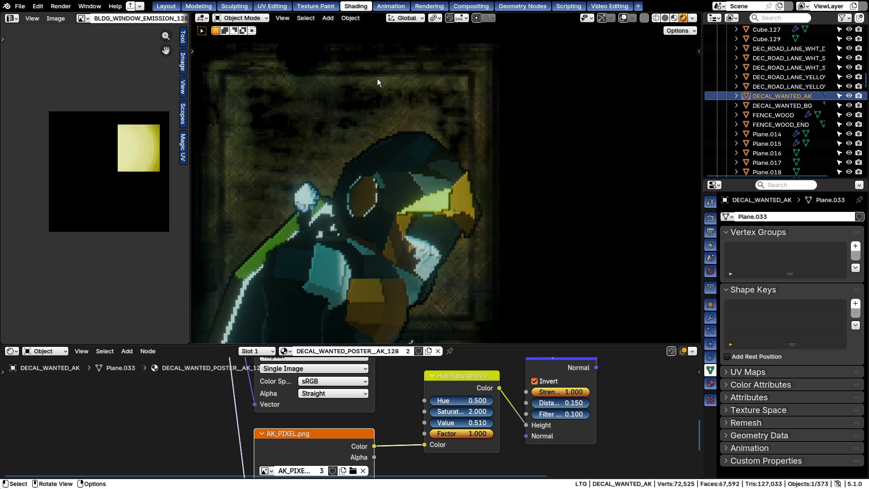
scroll(357, 92, "down", 3)
scroll(354, 111, "down", 2)
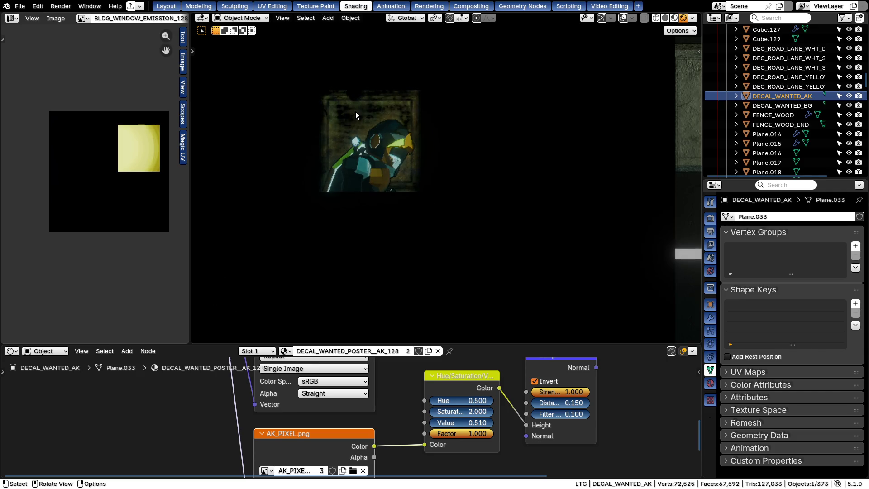
key("g")
key("Escape")
Select DECAL_WANTED_BG, then both decals, cancelling trial moves so neither shifts
left_click(763, 106)
key("g")
key("Escape")
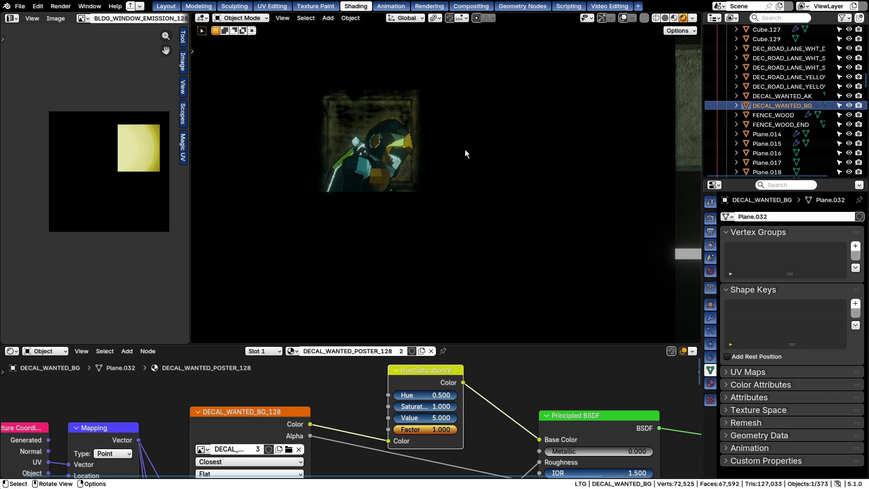
left_click(790, 95, "shift")
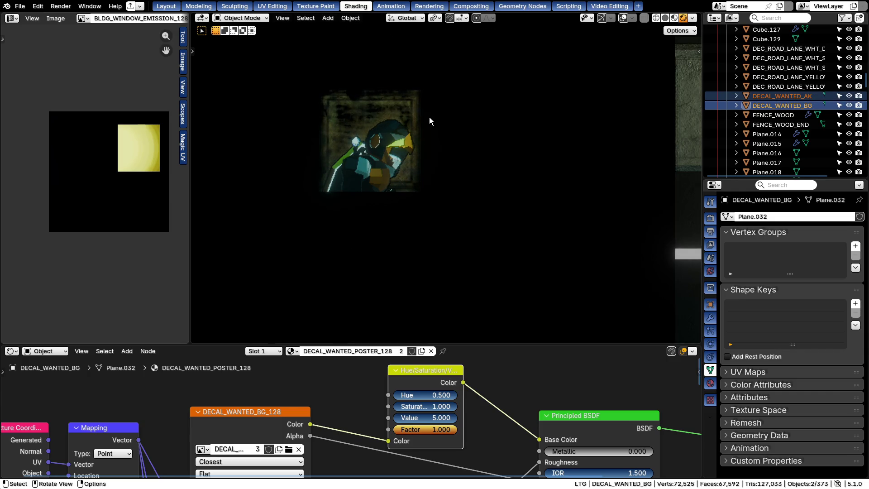
key("g")
key("Escape")
Reselect only DECAL_WANTED_BG and cancel an X-axis move, leaving it in place
left_click(795, 96)
left_click(784, 105)
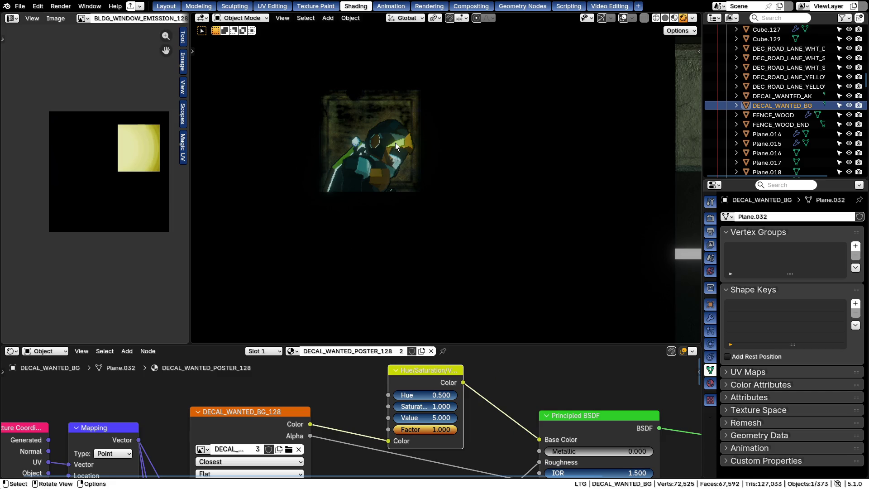
key("g")
key("x")
key("Escape")
scroll(381, 144, "up", 3)
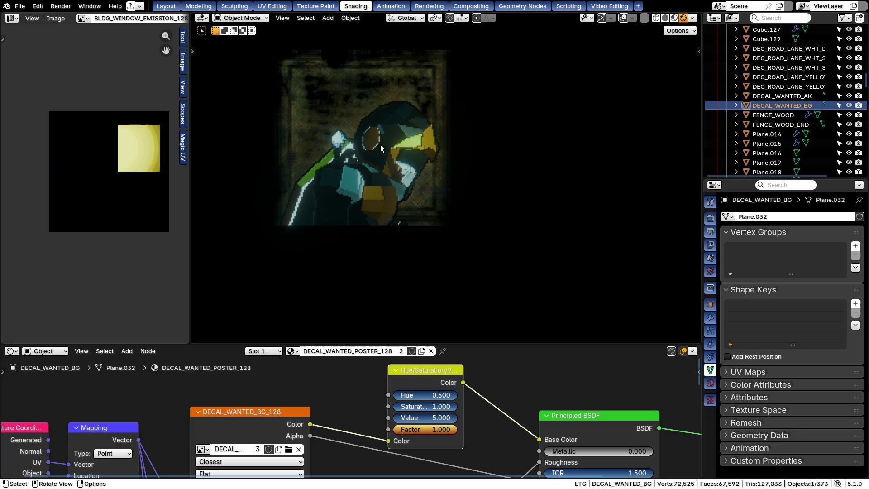
scroll(377, 143, "down", 1)
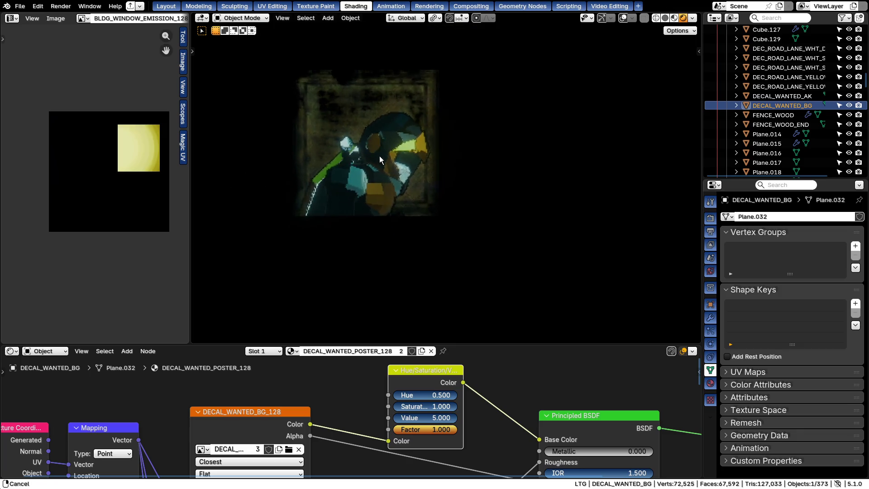
Make DECAL_WANTED_AK active so its AK_PIXEL.png material shows in the node editor
middle_click_drag(377, 150, 382, 201, "shift")
scroll(382, 200, "up", 2)
left_click(338, 98)
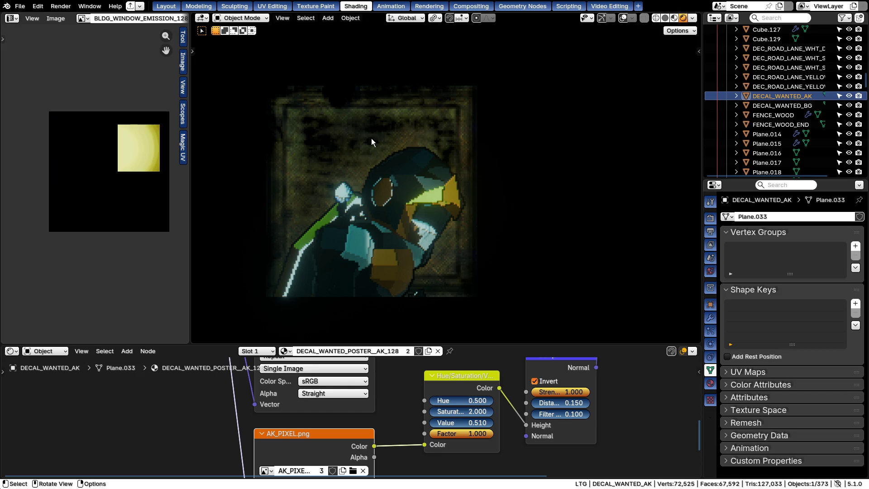
scroll(366, 155, "down", 5)
Move the view away from the poster toward the street
mouse_move(363, 138)
middle_mouse_down("shift")
mouse_move(245, 280)
mouse_move(407, 248)
middle_mouse_up("shift")
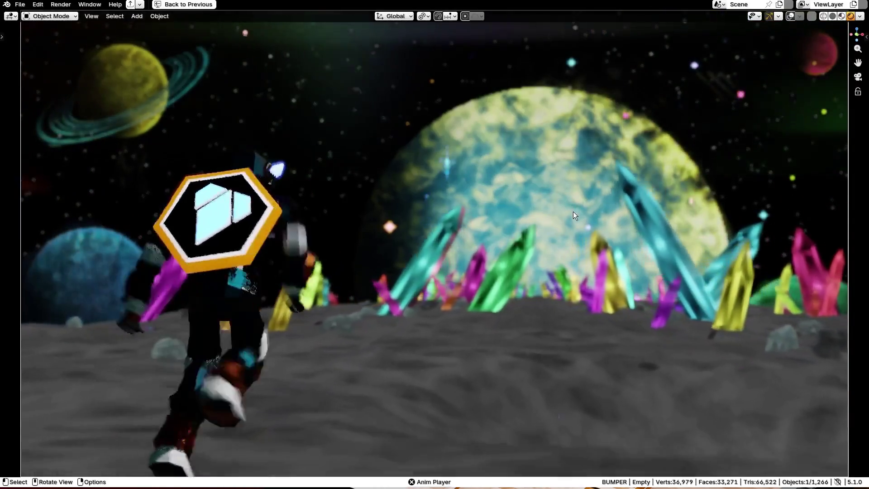
Orbit around the space scene, then look through its camera
mouse_move(573, 212)
middle_mouse_down()
mouse_move(559, 262)
mouse_move(574, 260)
middle_mouse_up()
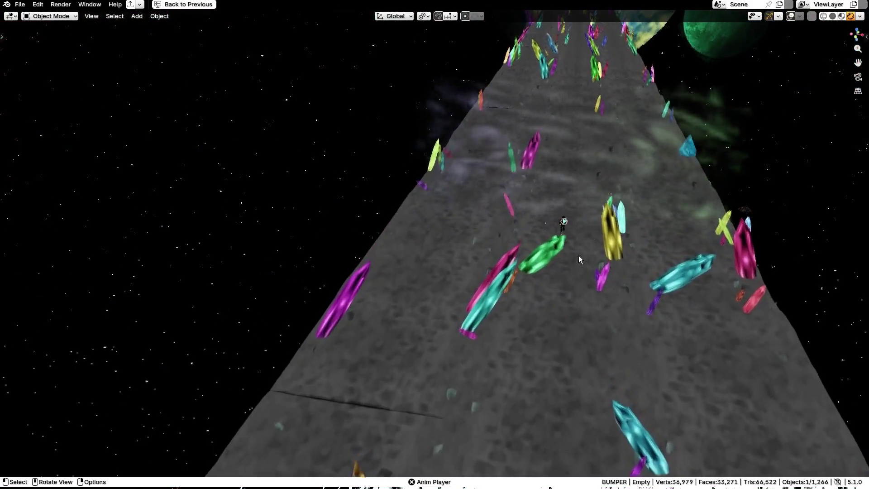
mouse_move(577, 260)
middle_mouse_down()
mouse_move(399, 224)
mouse_move(96, 216)
middle_mouse_up()
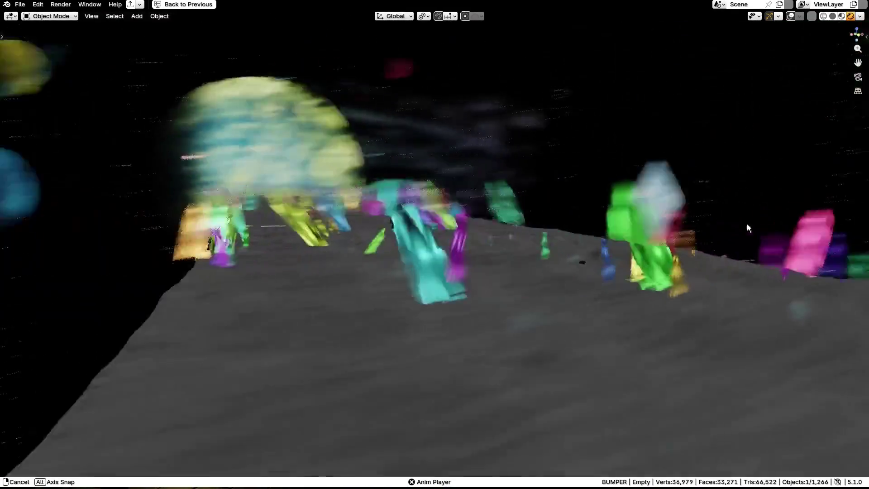
middle_click_drag(96, 216, 815, 213)
key("KP_0")
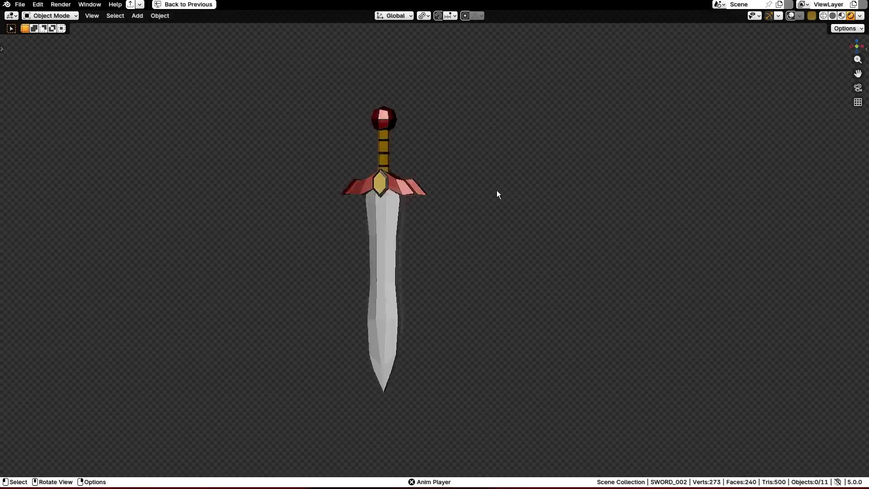
Freely rotate the sword and move it to a new position
right_click(429, 236)
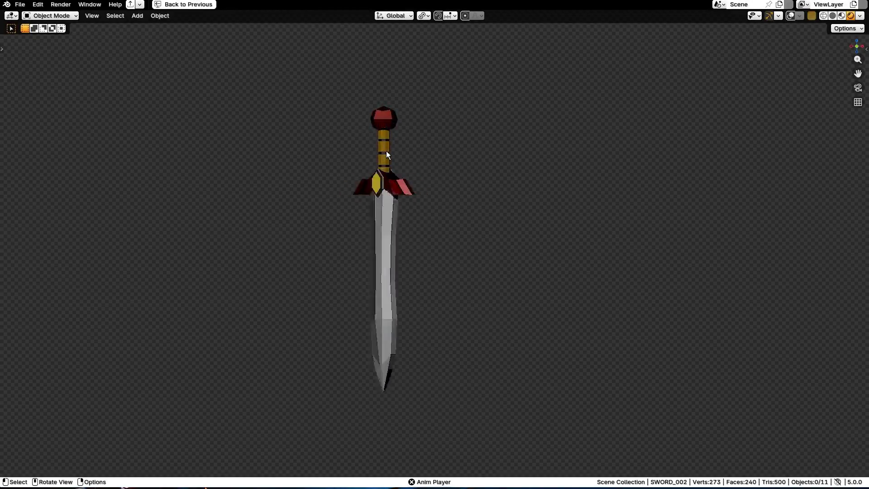
left_click(387, 152)
key("r")
key("r")
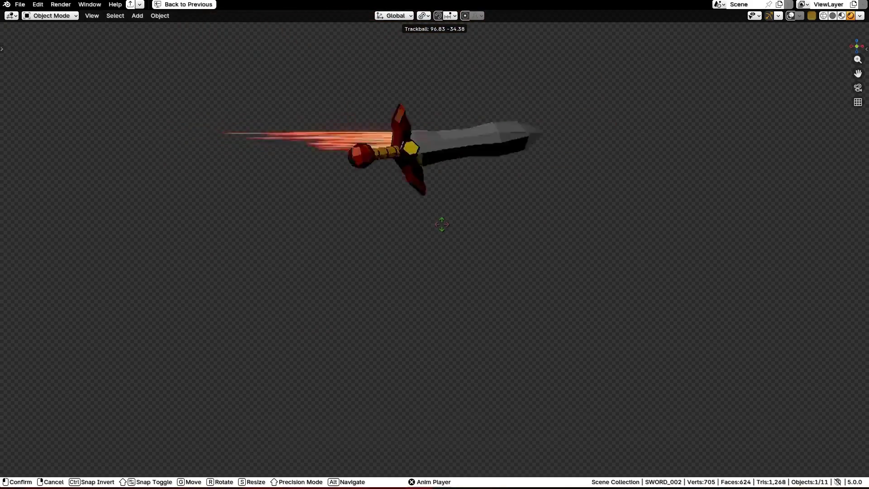
left_click(455, 211)
key("g")
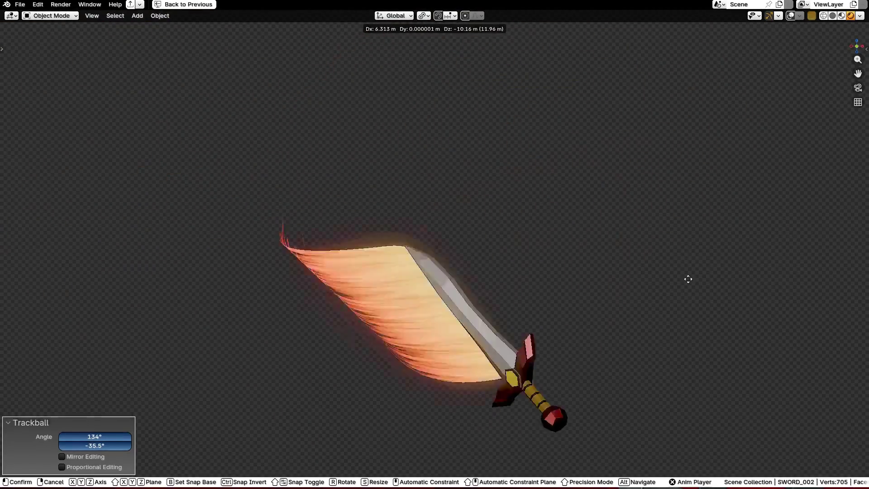
left_click(573, 349)
Rotate and move the sword a second time, setting it down in its final spot
key("r")
key("r")
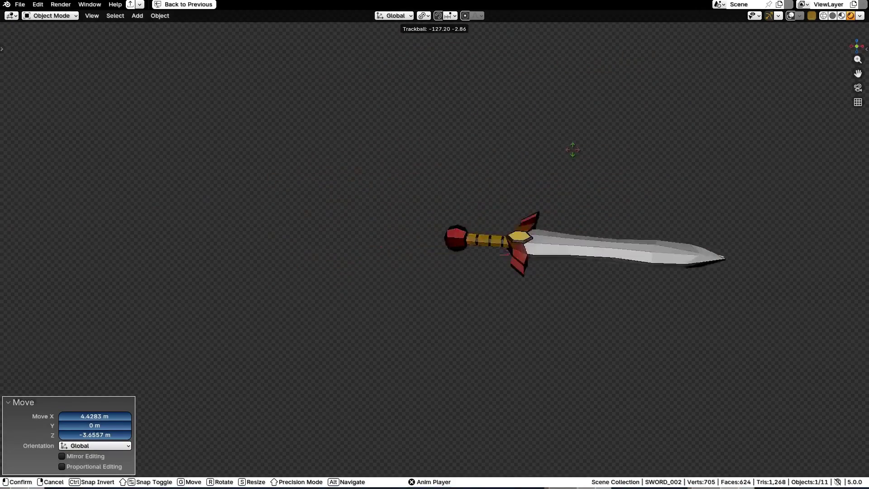
left_click(523, 234)
key("g")
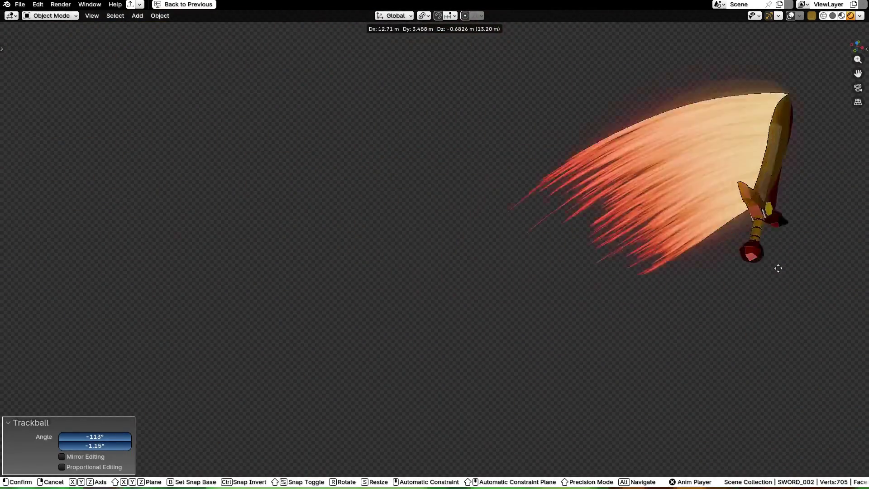
left_click(453, 297)
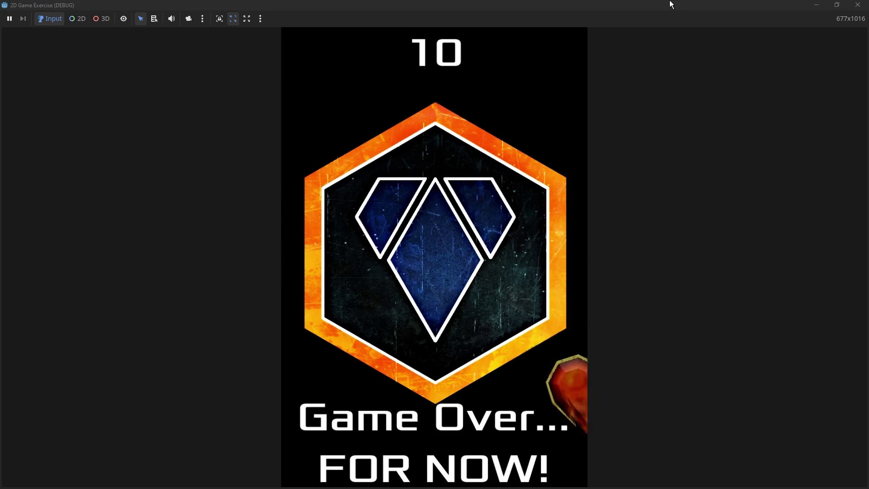
Restart the Godot gem game after Game Over and play a round reaching a score of 41
key("Return")
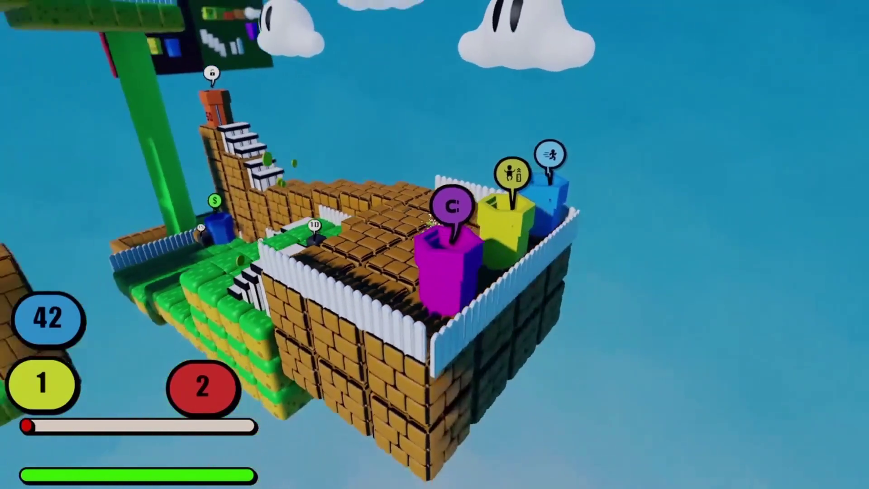
Walk the platformer character under the ledge onto the grass and jump up onto the brick wall
key("w")
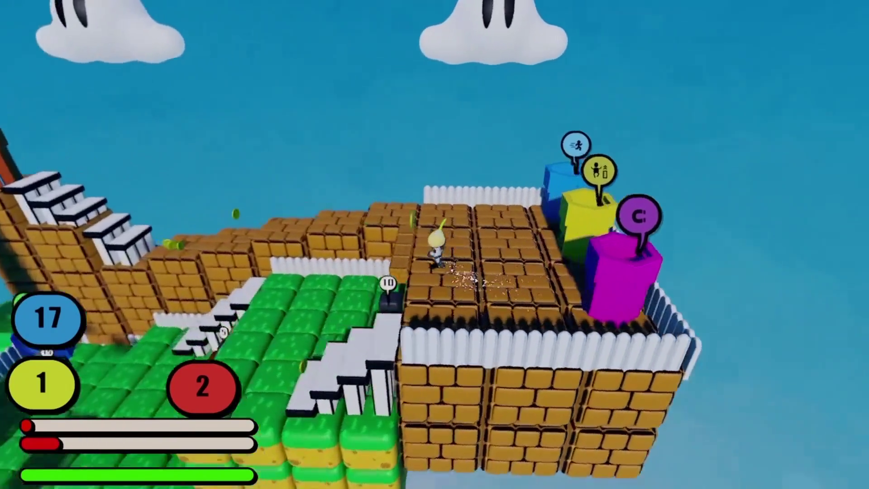
key("w")
key("space")
key("space")
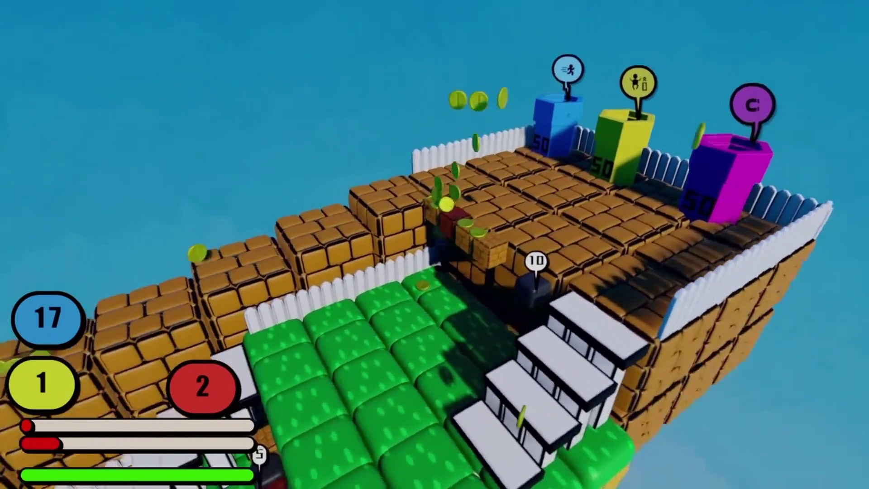
key("s")
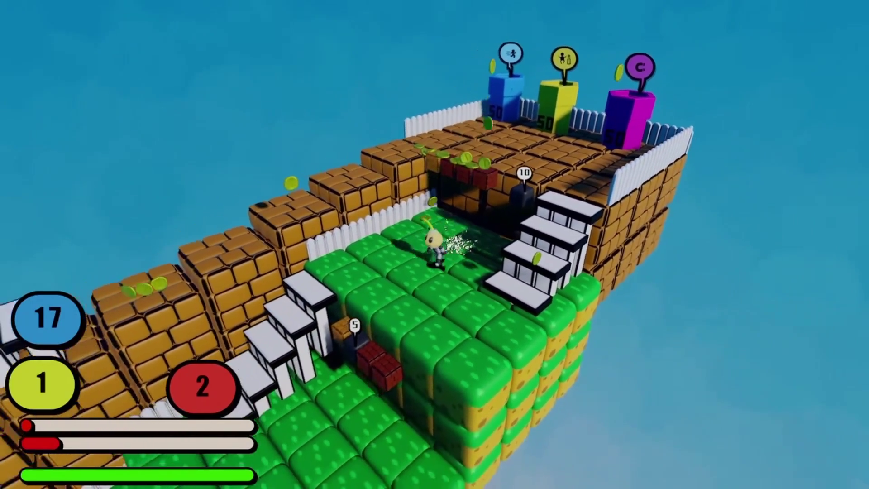
key("space")
key("e")
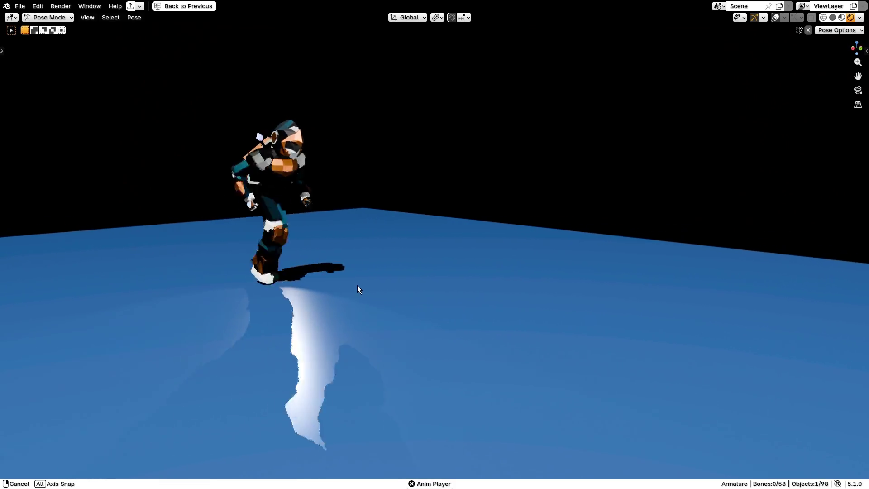
middle_click_drag(326, 285, 307, 284)
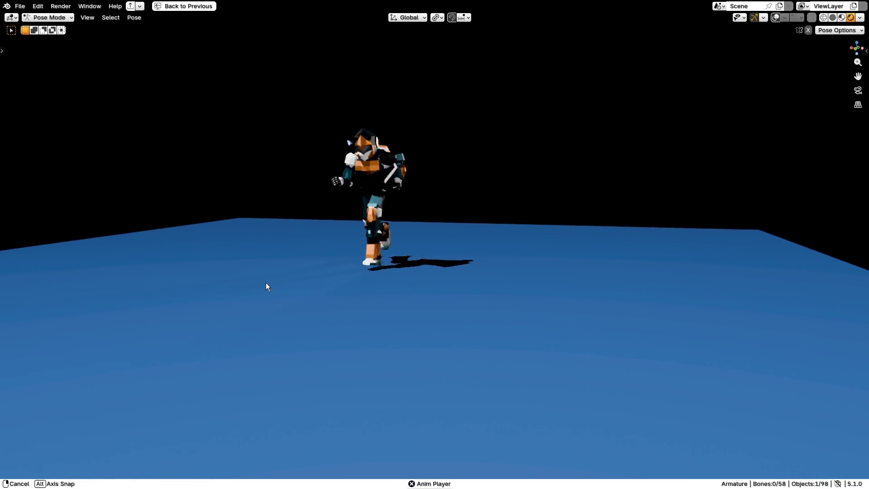
middle_click_drag(188, 285, 10, 280)
middle_click_drag(856, 280, 652, 269)
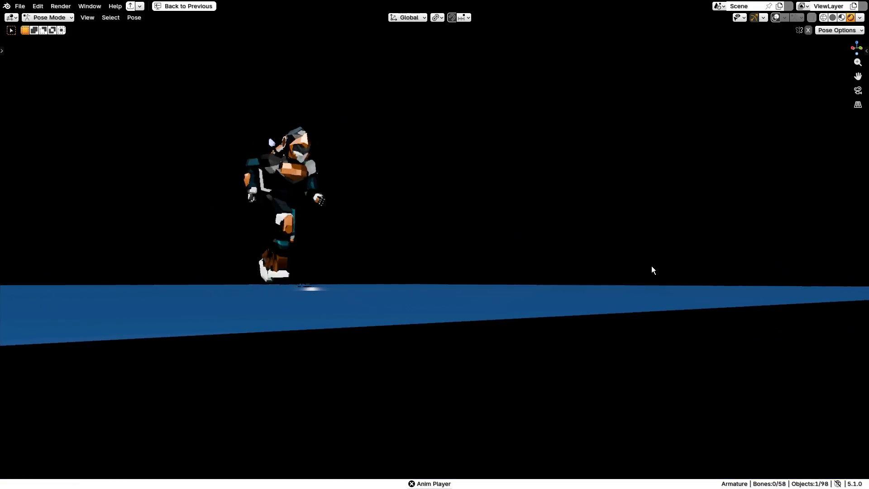
mouse_move(494, 248)
middle_mouse_down()
mouse_move(425, 292)
mouse_move(447, 293)
middle_mouse_up()
mouse_move(279, 179)
middle_mouse_down()
mouse_move(370, 257)
mouse_move(868, 272)
mouse_move(16, 272)
mouse_move(583, 275)
mouse_move(502, 272)
mouse_move(538, 287)
middle_mouse_up()
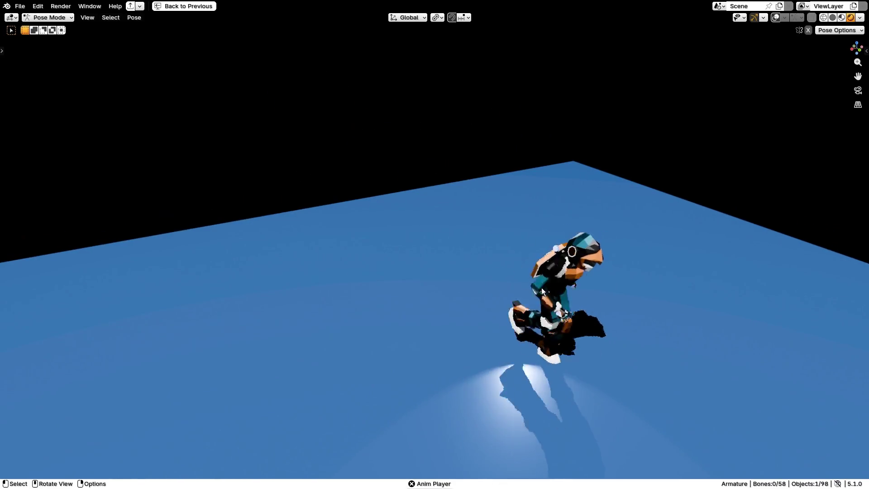
middle_click_drag(557, 317, 335, 254)
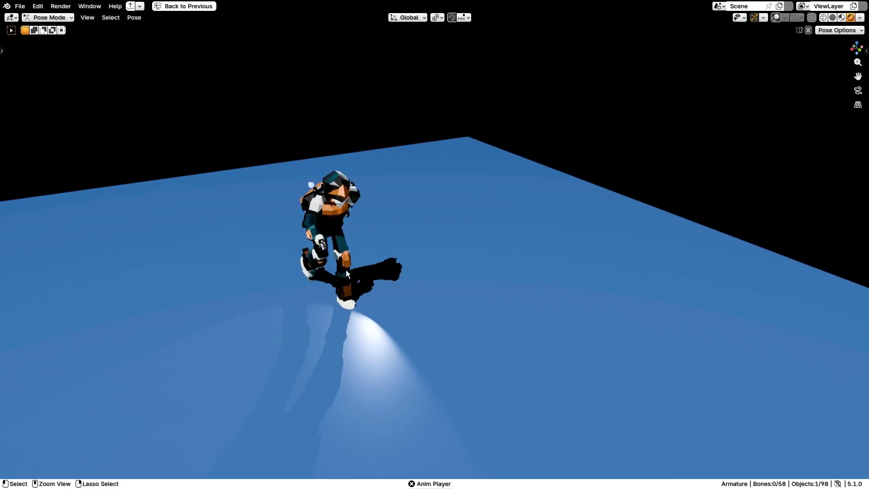
middle_click_drag(363, 291, 407, 293)
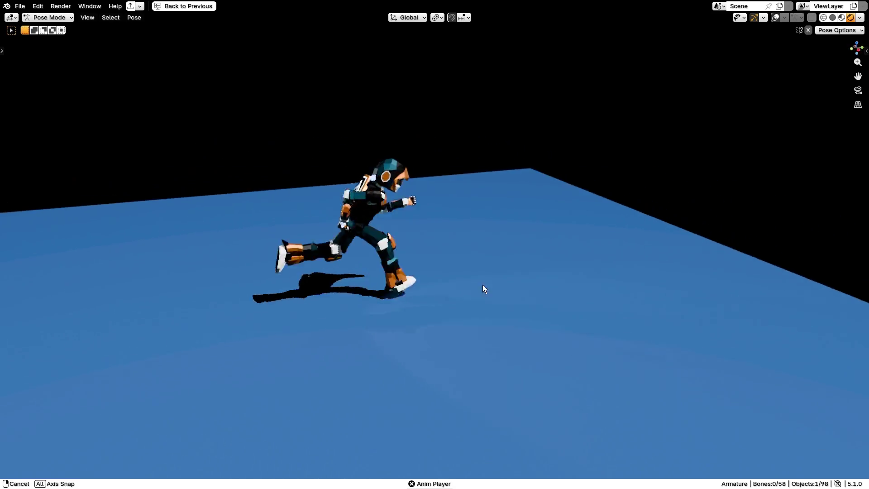
middle_click_drag(569, 287, 723, 288)
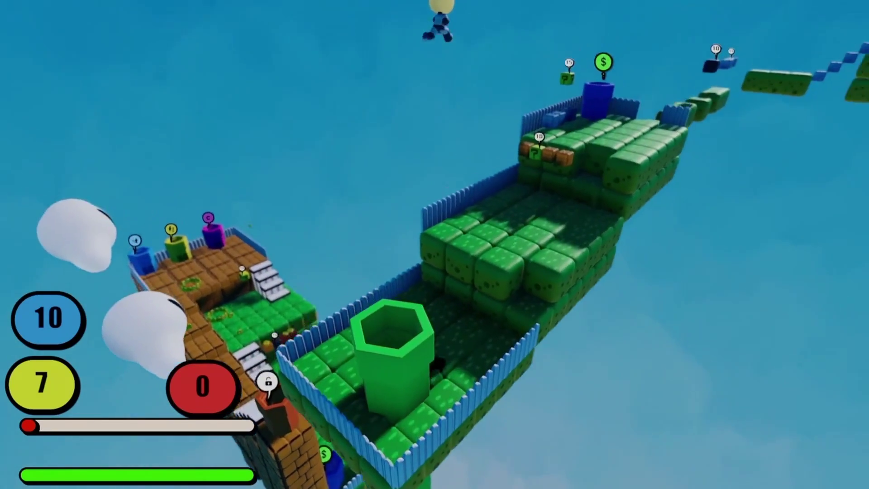
Hop the character across the stepping blocks, glide, and land on the tall grass block
key("w")
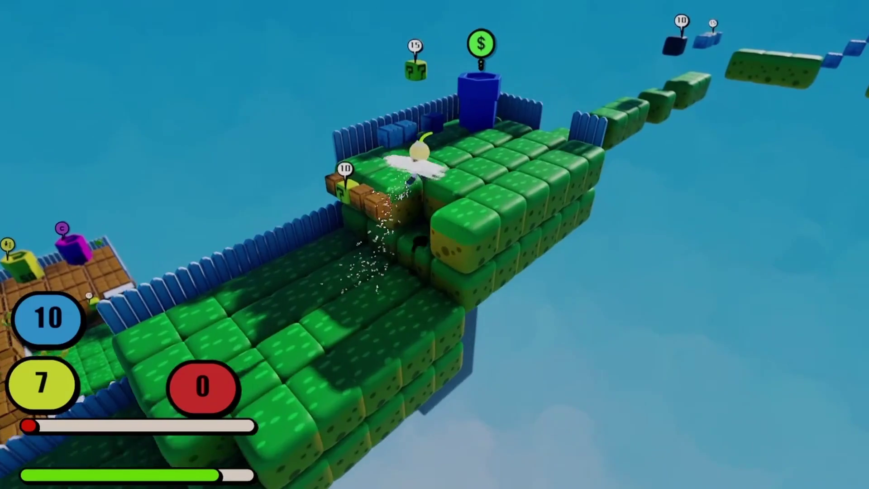
key("space")
key("w")
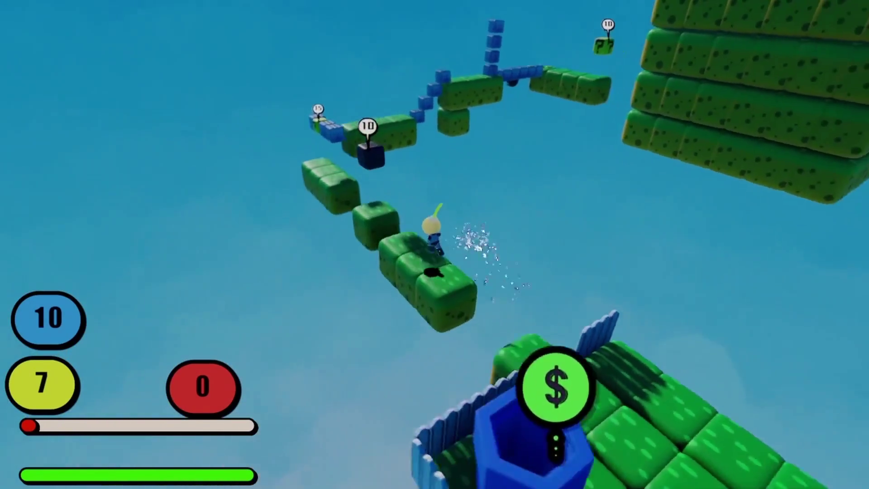
key("space")
key("space")
key("w")
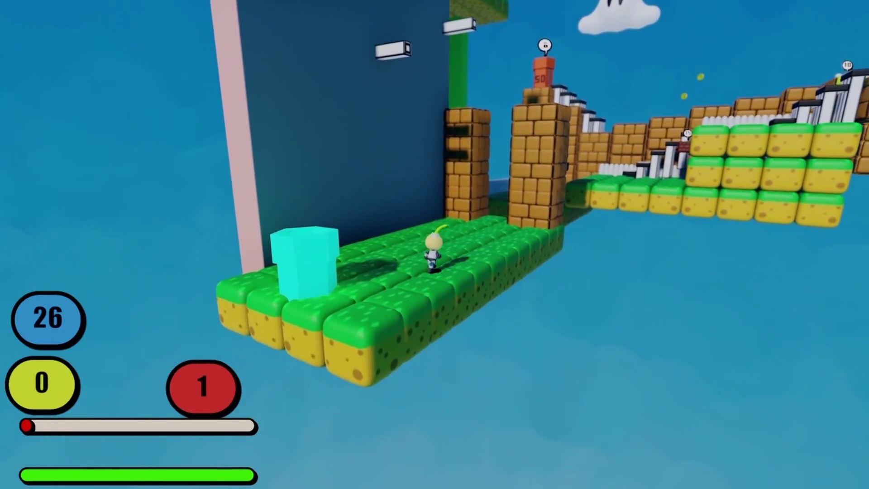
Run the character to the brick pillars, climb over onto the grass and return to the pillar
key("w")
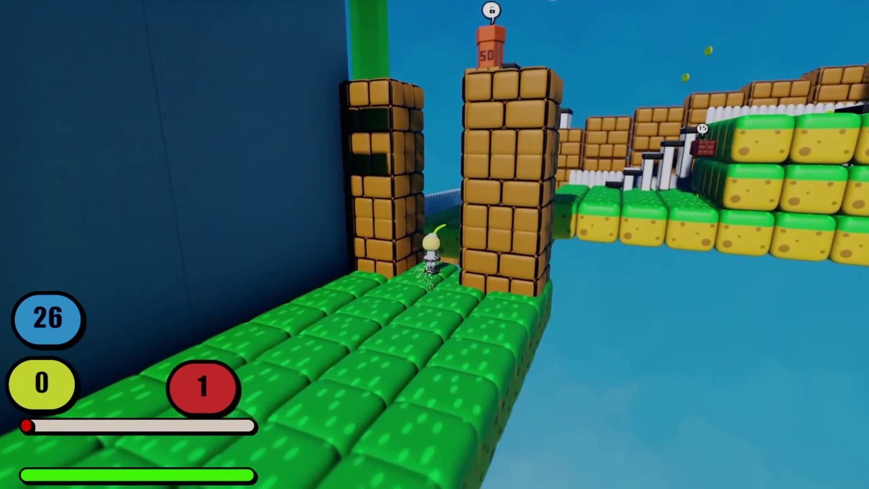
key("space")
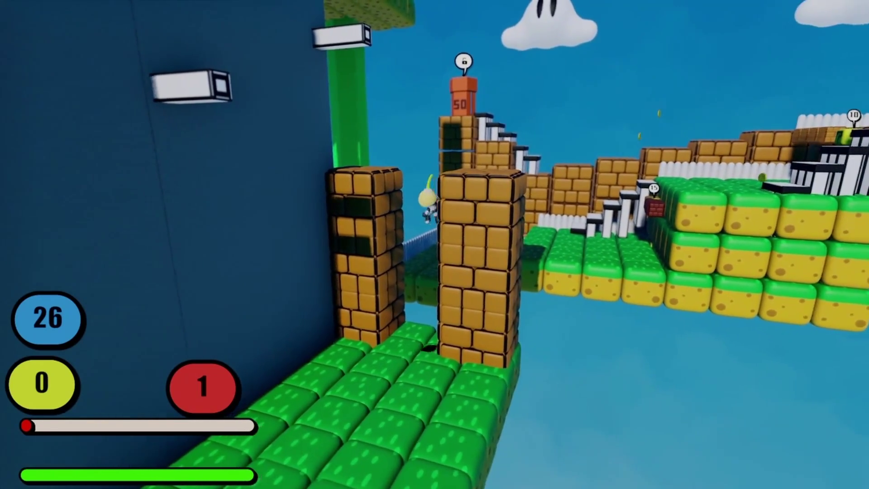
key("space")
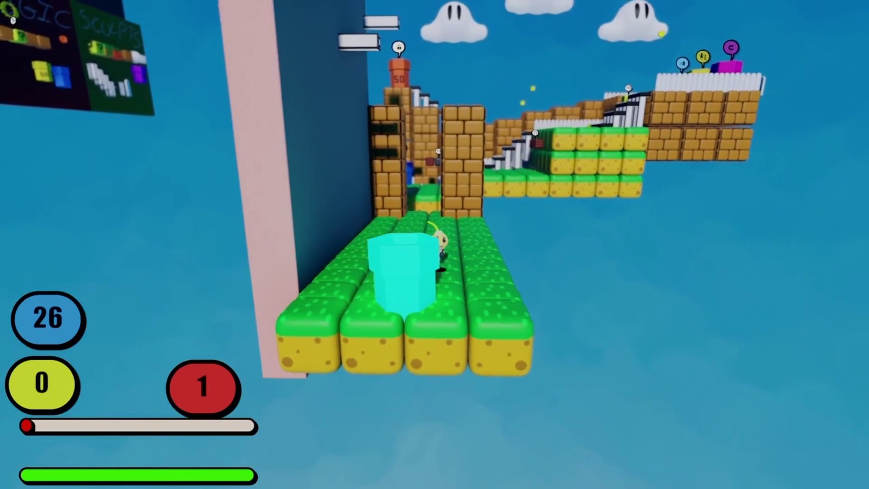
key("s")
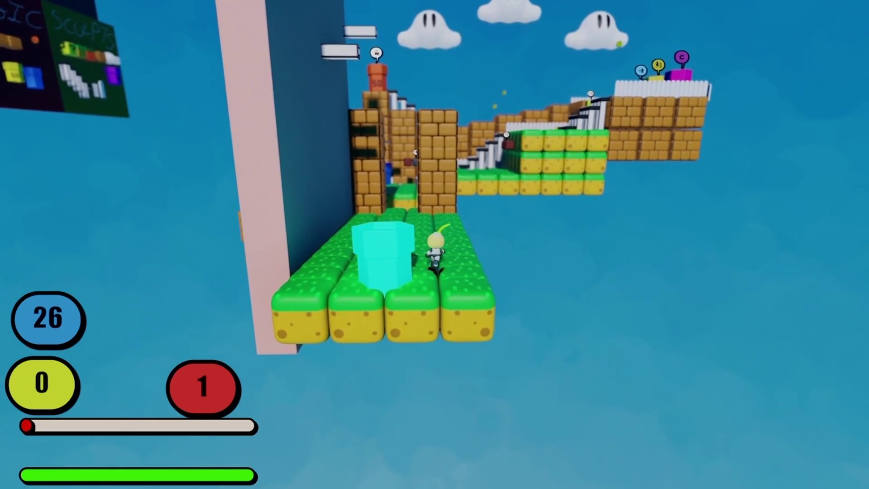
key("w")
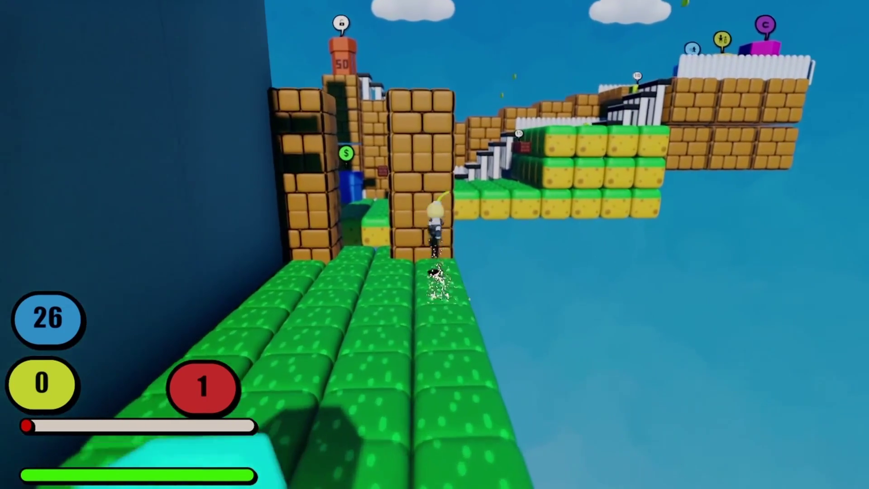
key("s")
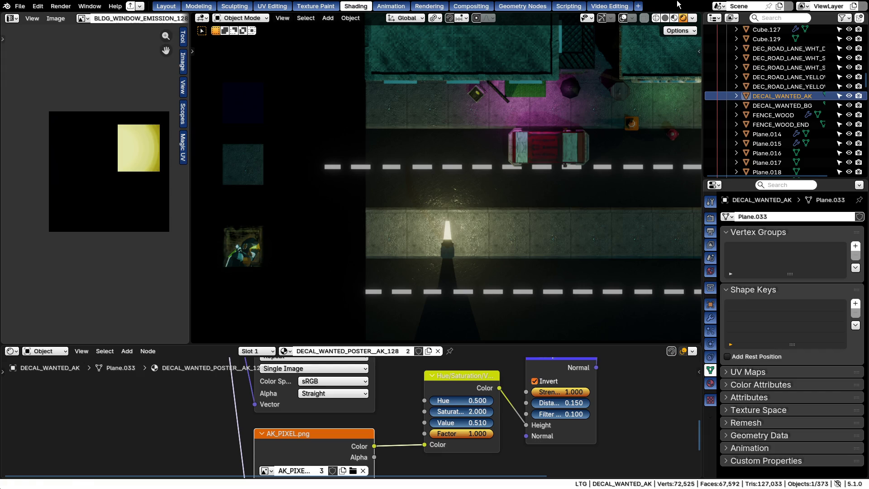
Frame the AK wanted poster in Blender, show overlays, and switch the decal to Texture Paint
key("KP_Decimal")
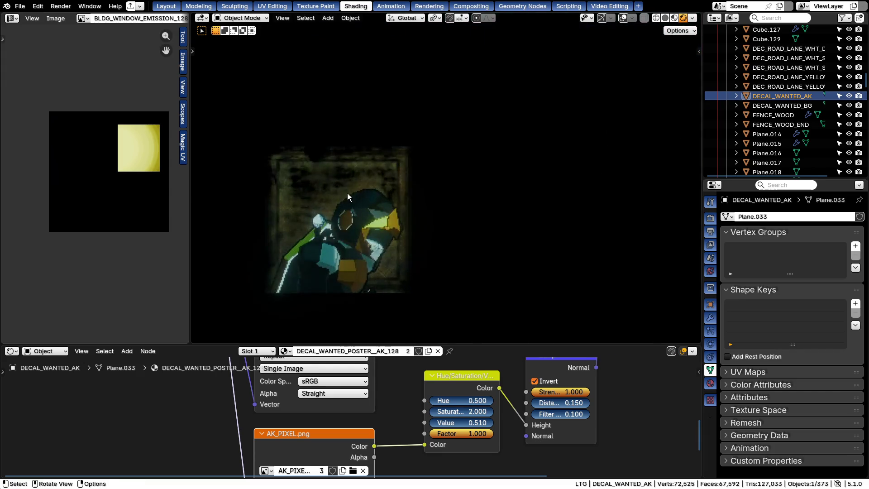
middle_click_drag(320, 229, 407, 166, "shift")
left_click(623, 18)
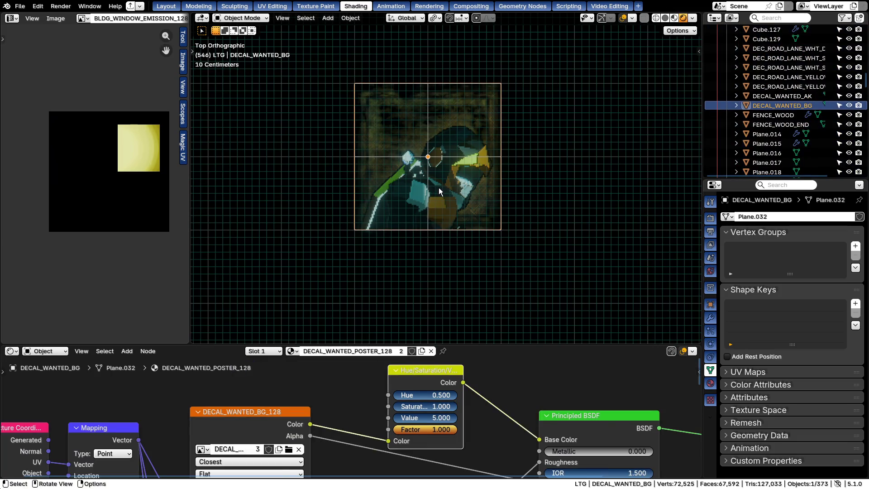
key("ctrl+Tab")
key("9")
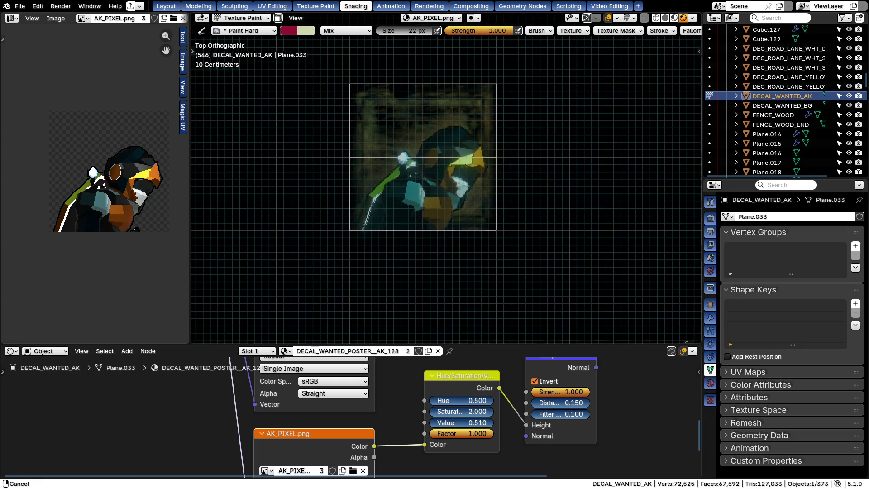
Set the brush Stroke Method to Anchored, paint a test circle on the poster and undo it
left_click(659, 30)
left_click(669, 48)
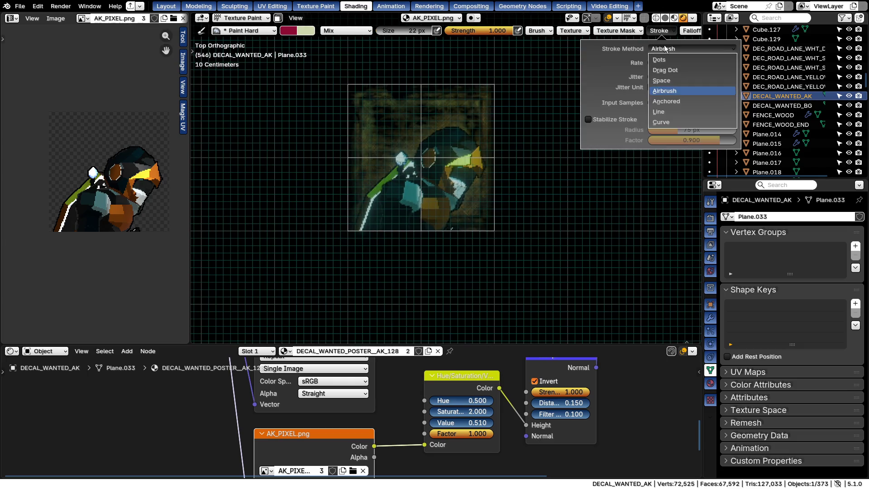
left_click(665, 101)
left_click_drag(422, 163, 469, 190)
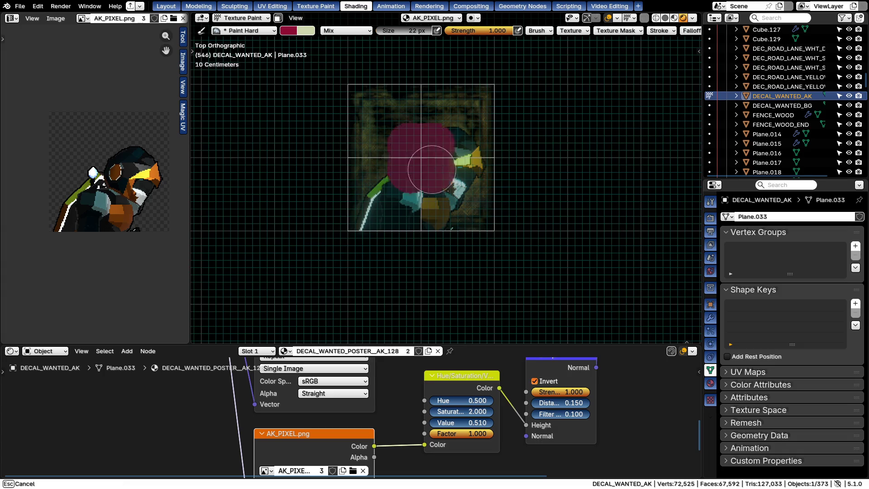
key("ctrl+z")
scroll(660, 32, "right", 3)
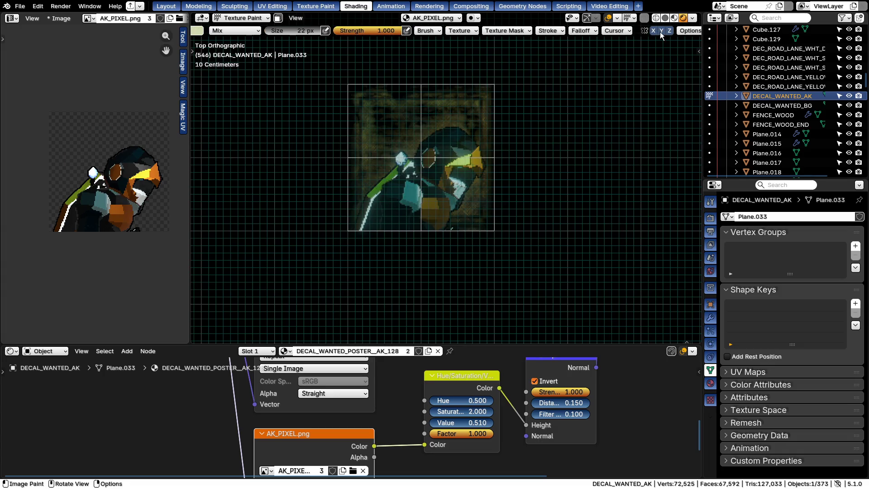
Switch the brush falloff to a custom curve and pull it into a narrow spike
left_click(583, 31)
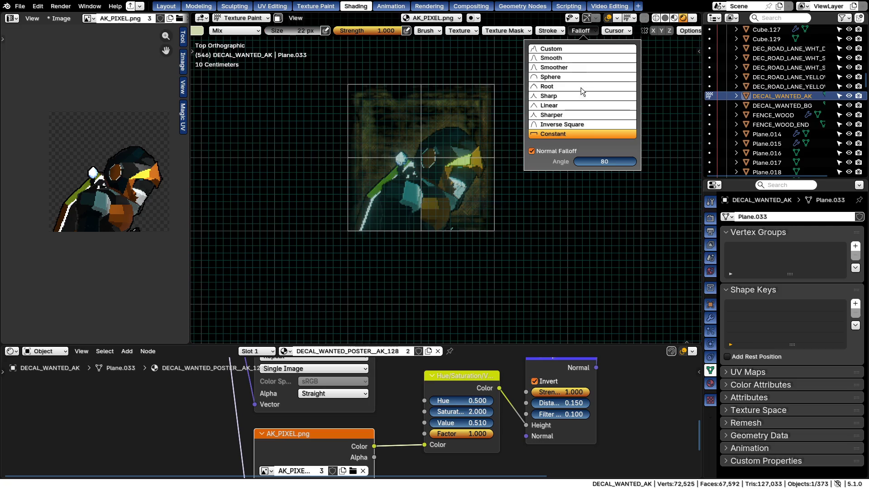
left_click(550, 49)
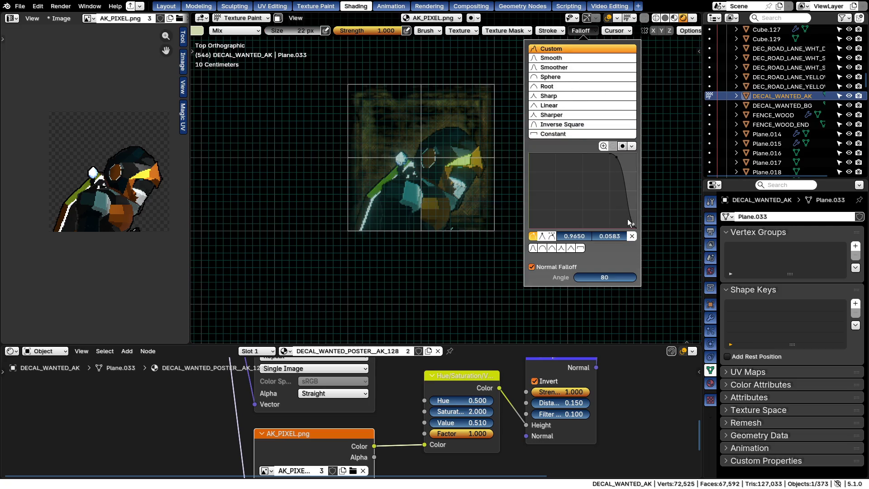
left_click_drag(631, 224, 602, 226)
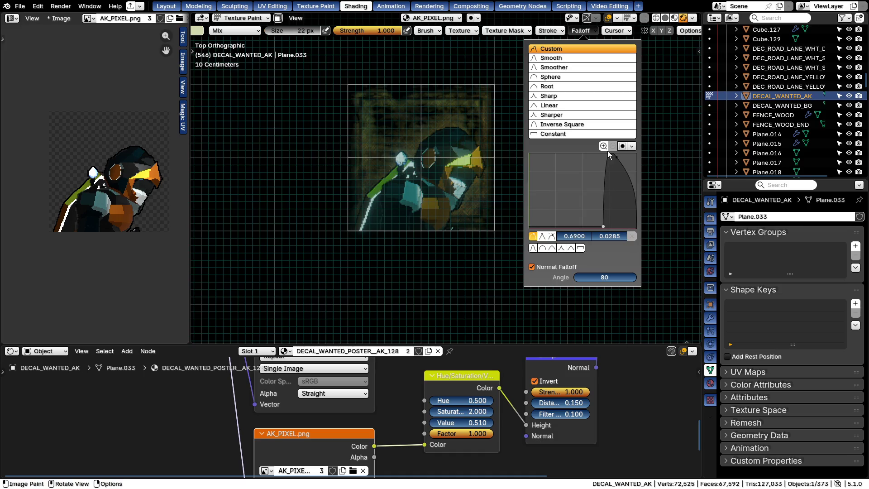
left_click_drag(616, 157, 604, 231)
Resize the brush with F over the decal into a ring around the poster centre
key("f")
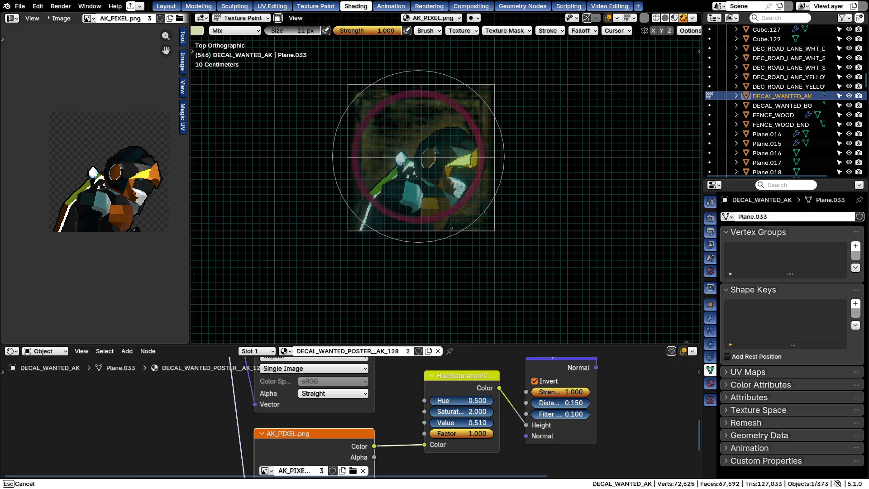
key("Escape")
scroll(446, 166, "up", 1)
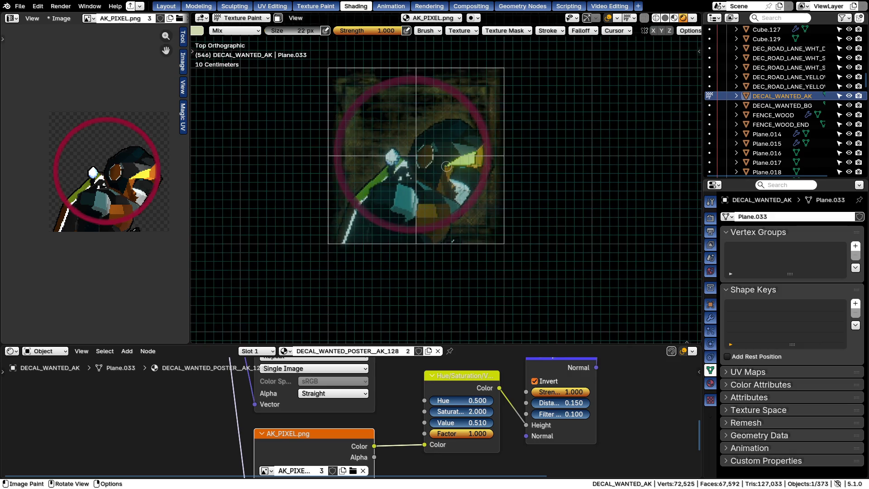
key("f")
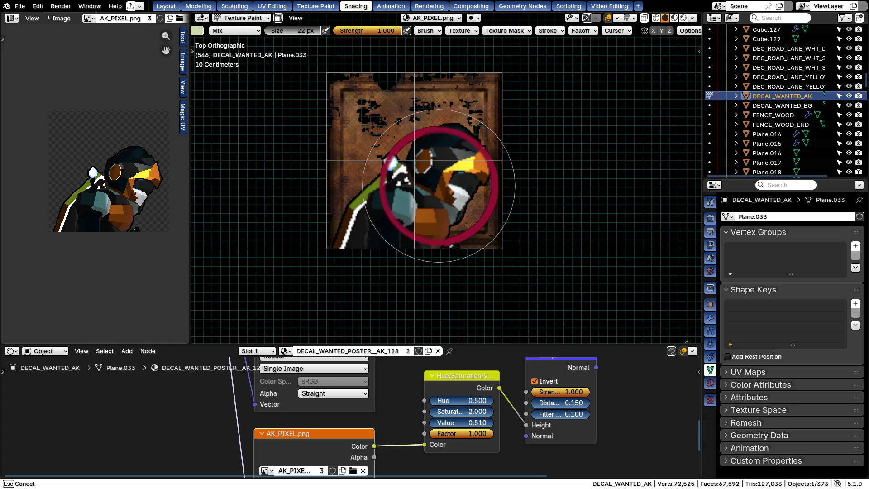
left_click(413, 167)
key("f")
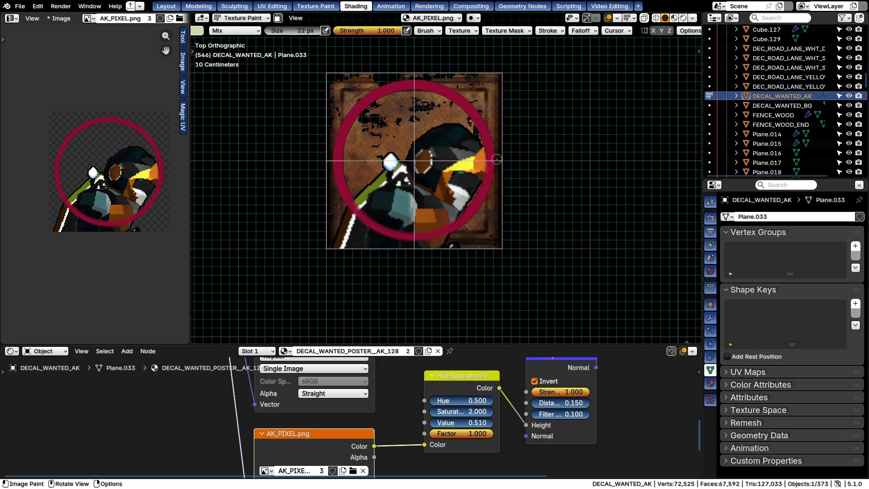
left_click(547, 30)
Set Stroke Method to Line, paint a diagonal red slash across the ring, and return to Object Mode
left_click(581, 48)
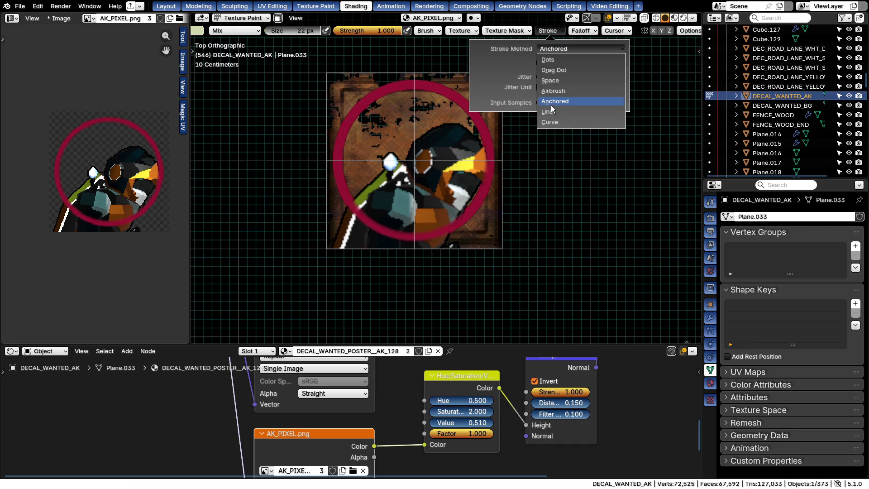
left_click(577, 112)
left_click_drag(343, 82, 486, 242)
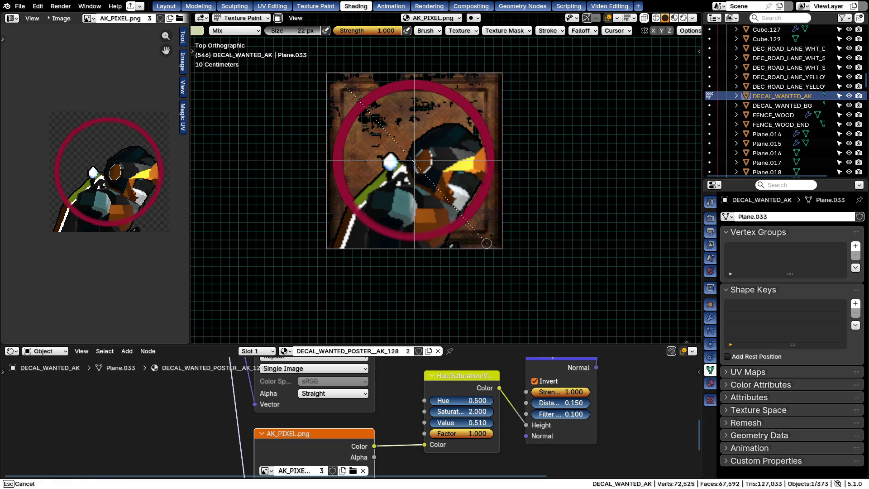
scroll(389, 125, "up", 4)
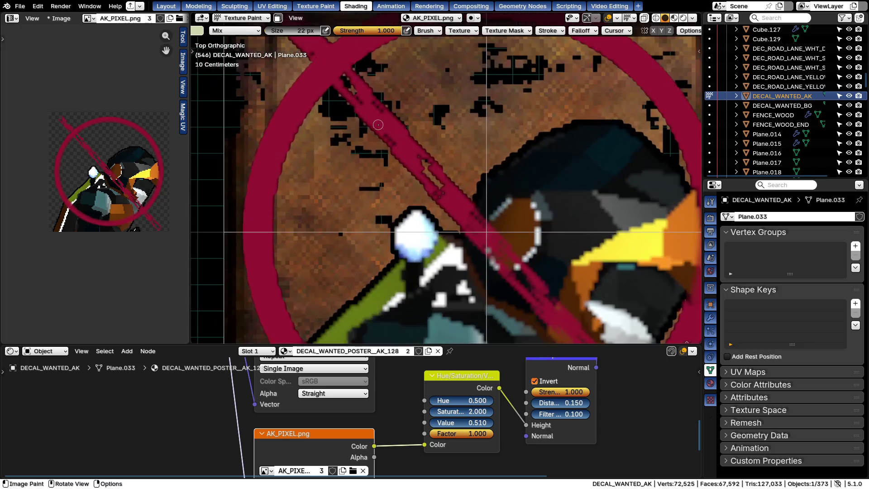
scroll(378, 124, "down", 5)
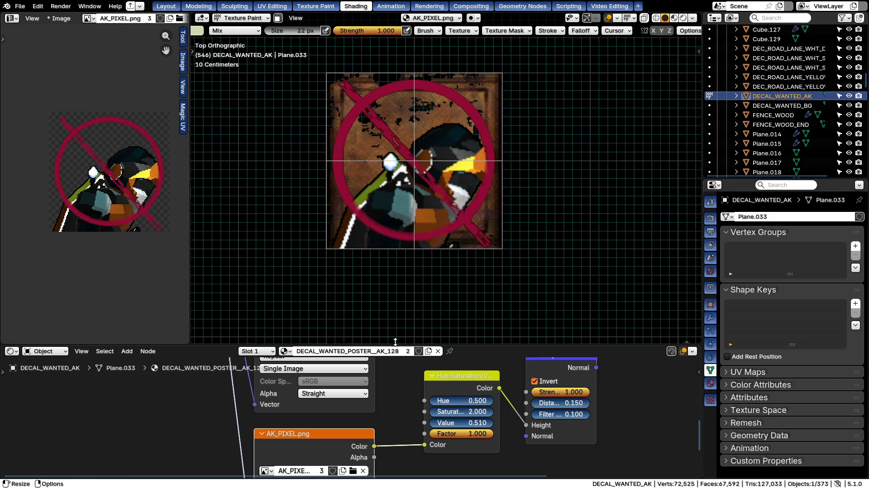
scroll(323, 392, "down", 2)
scroll(323, 392, "down", 1)
scroll(323, 392, "up", 2)
key("ctrl+Tab")
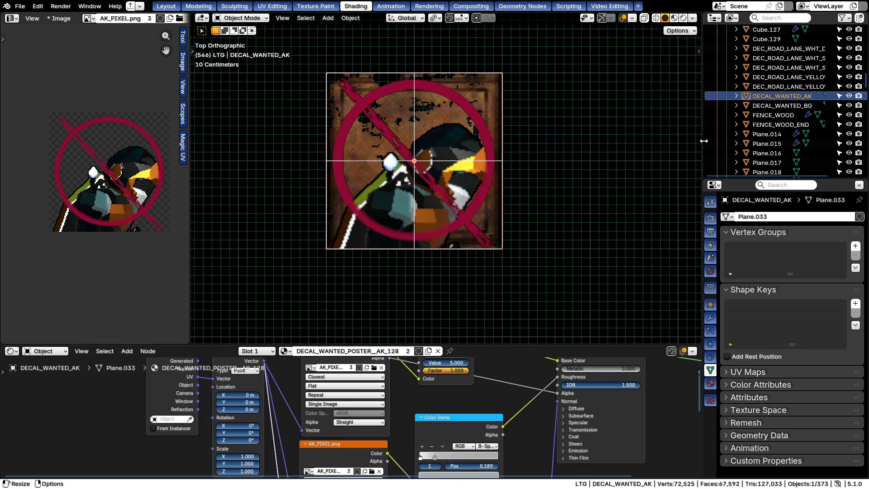
Set both Image Texture nodes of DECAL_WANTED_AK to Closest interpolation and return to painting
left_click(786, 107)
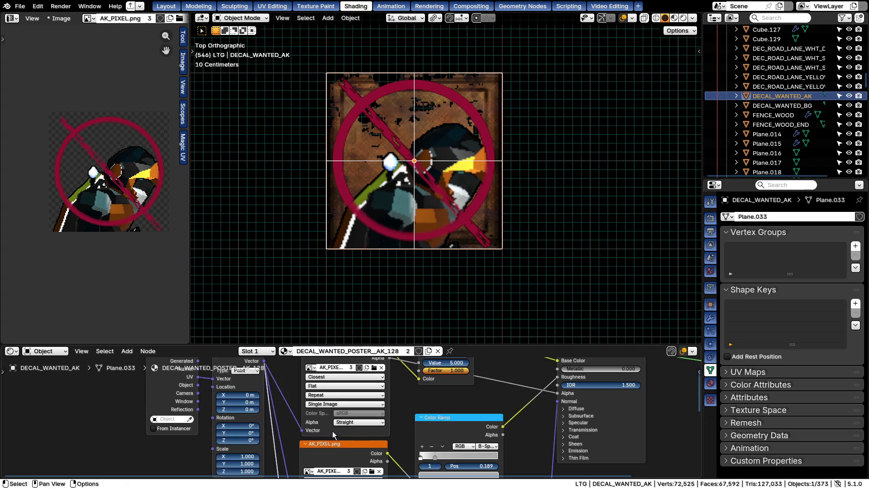
scroll(338, 430, "down", 2, "shift")
scroll(326, 401, "down", 2, "shift")
scroll(326, 401, "up", 1)
left_click(322, 404)
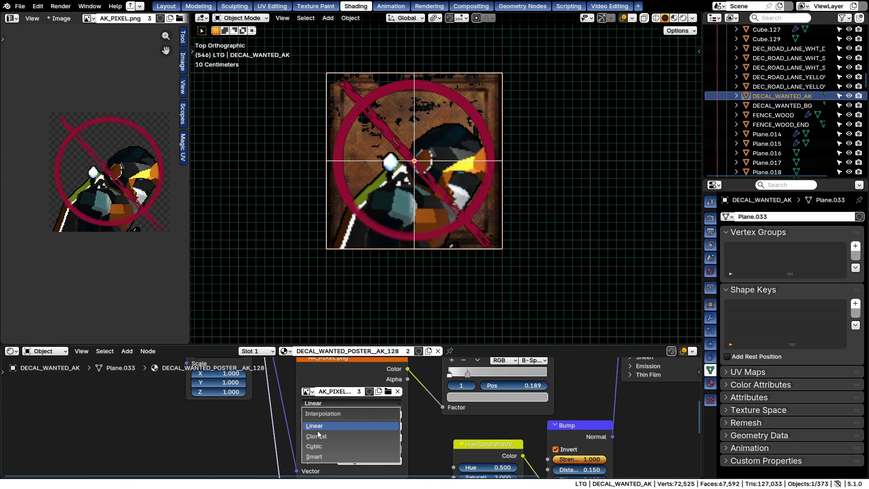
left_click(316, 436)
scroll(316, 437, "down", 3, "shift")
left_click(318, 431)
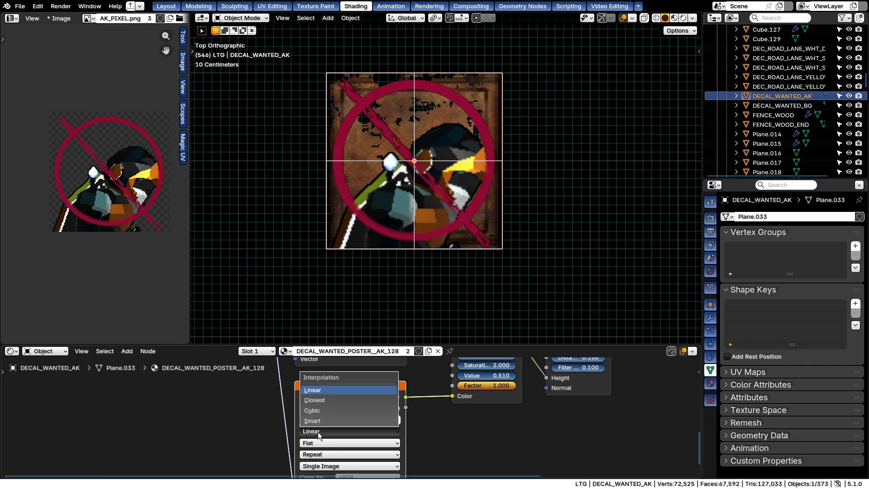
left_click(323, 401)
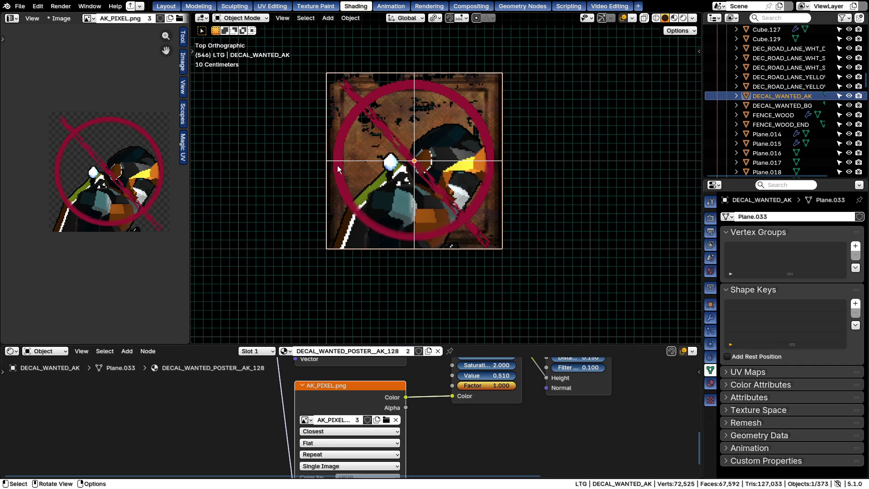
scroll(408, 161, "up", 2)
scroll(411, 155, "up", 5)
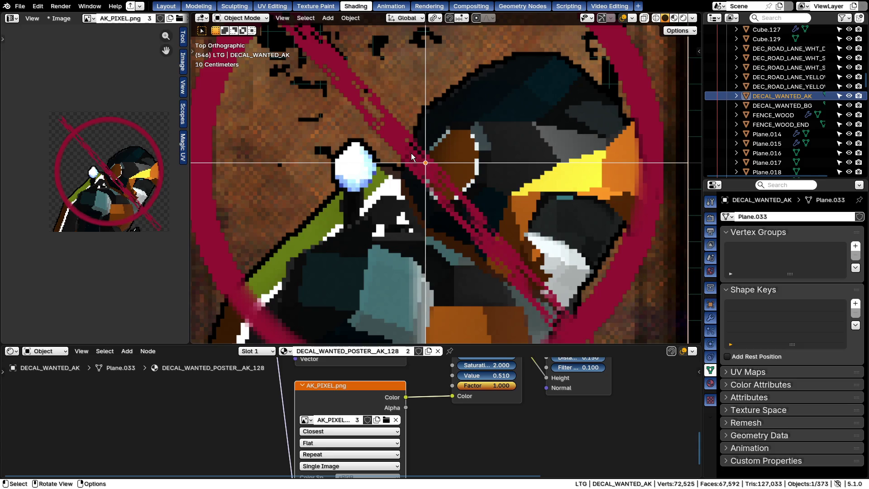
scroll(411, 157, "down", 1)
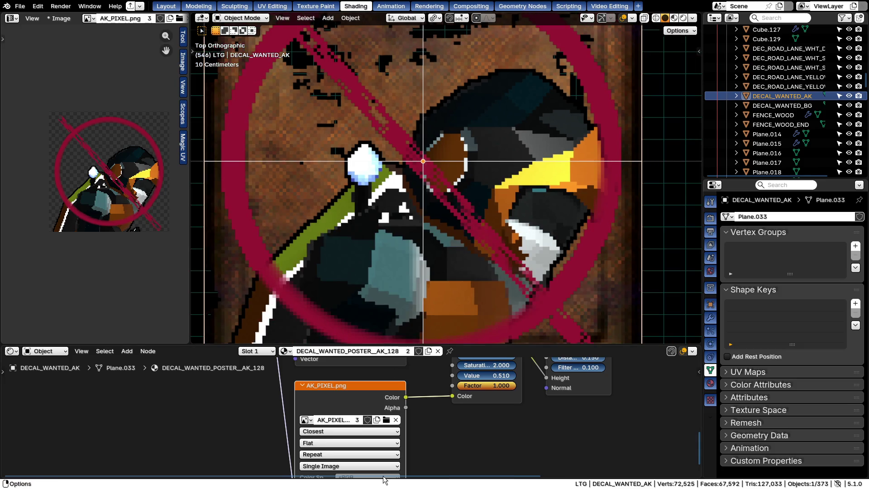
scroll(384, 447, "down", 2)
scroll(391, 333, "down", 1)
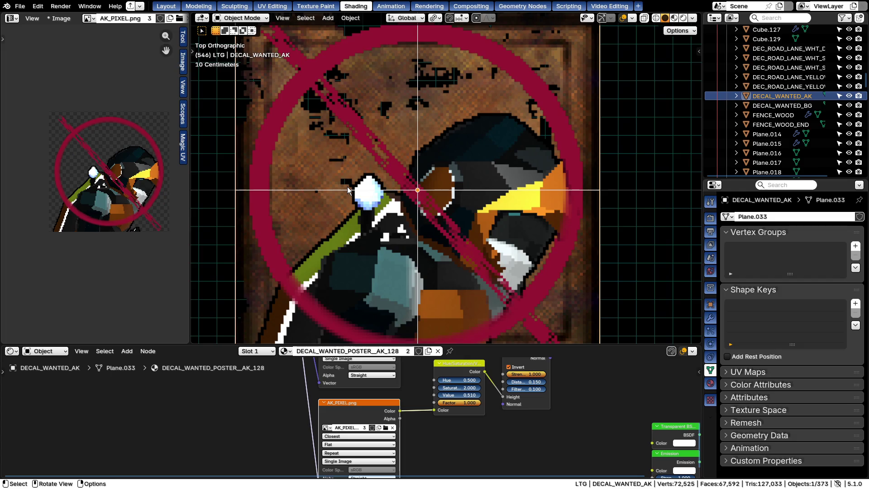
key("ctrl+z")
key("ctrl+z")
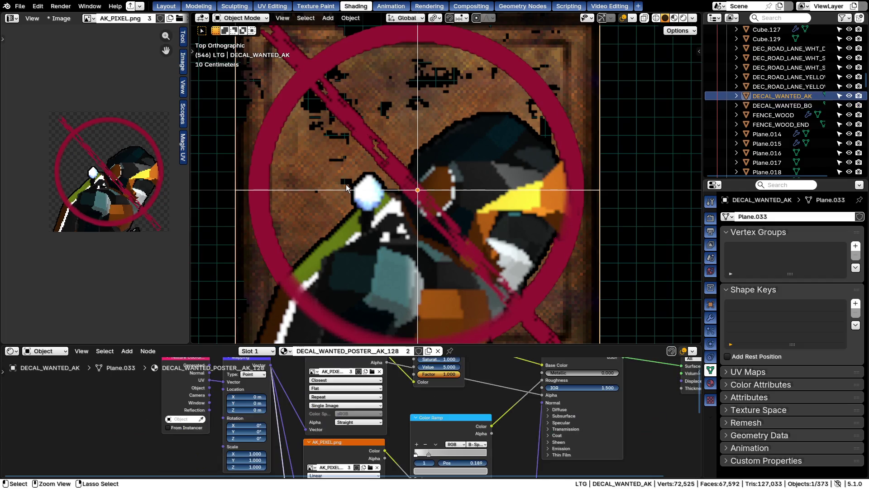
key("ctrl+z")
scroll(346, 184, "down", 3)
scroll(346, 183, "up", 2)
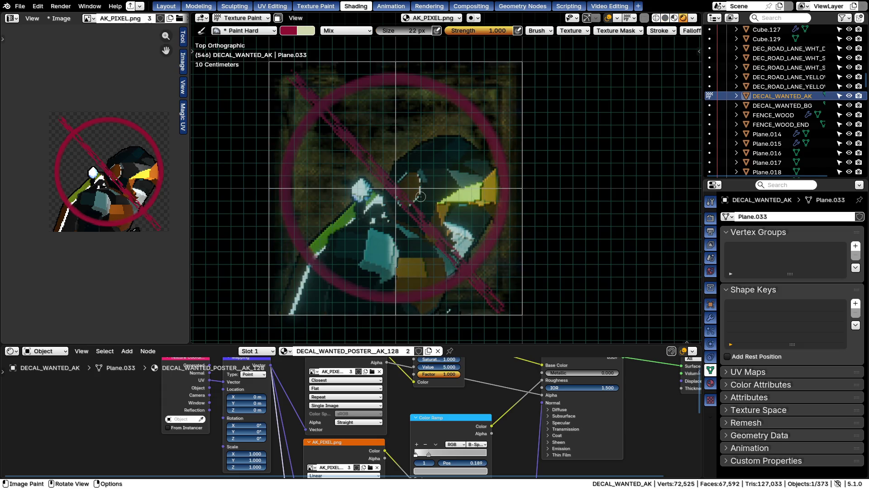
Undo the red ring and slash, switch to a freehand stroke method, test a circle and undo it
key("ctrl+z")
key("ctrl+z")
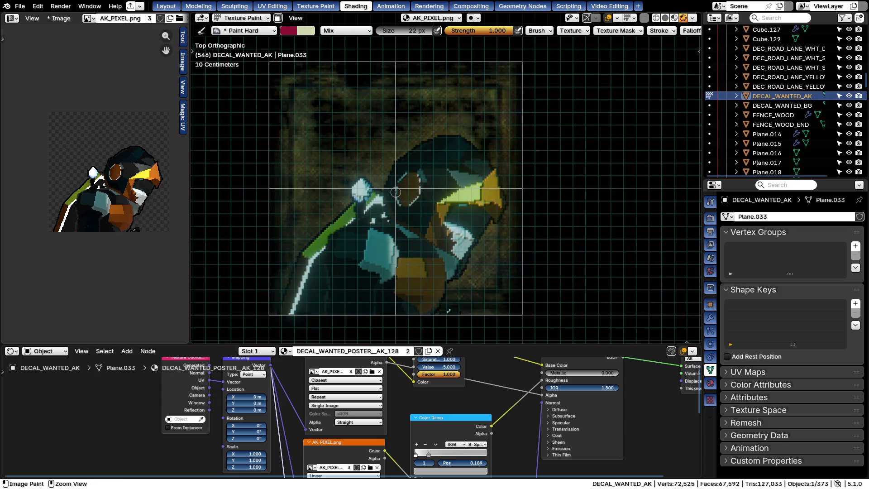
key("Tab")
key("Tab")
left_click(659, 31)
left_click(656, 49)
left_click(661, 90)
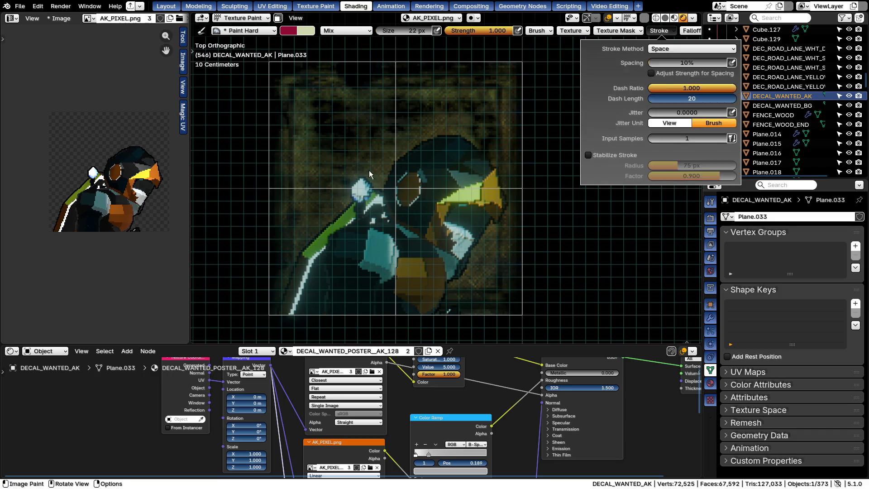
mouse_move(357, 134)
left_mouse_down()
mouse_move(491, 180)
mouse_move(486, 260)
left_mouse_up()
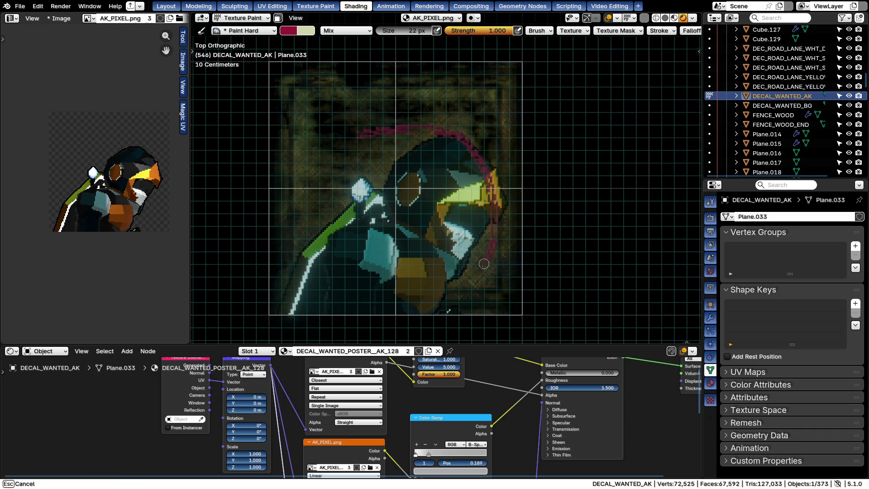
left_click_drag(405, 297, 397, 131)
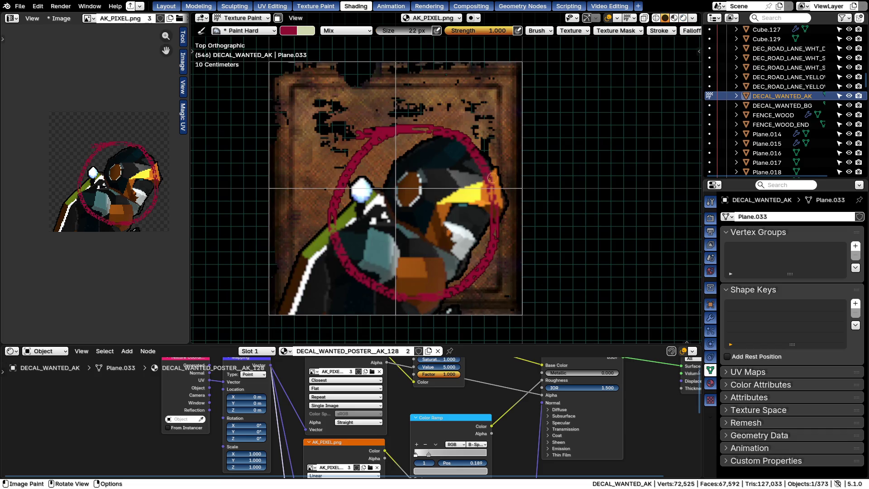
key("ctrl+z")
scroll(441, 184, "down", 1)
Enlarge the brush to 28 px, paint a test stroke near the head and undo it
key("f")
left_click(367, 133)
mouse_move(368, 131)
left_mouse_down()
mouse_move(324, 168)
mouse_move(342, 230)
left_mouse_up()
key("ctrl+z")
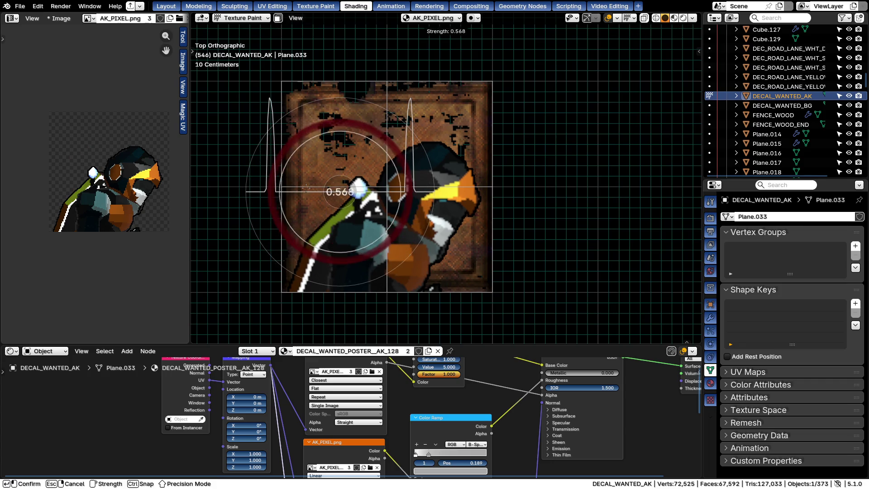
Lower the brush strength to about half and undo a red test stroke around the character
left_click(301, 187)
mouse_move(346, 126)
left_mouse_down()
mouse_move(327, 196)
mouse_move(336, 242)
left_mouse_up()
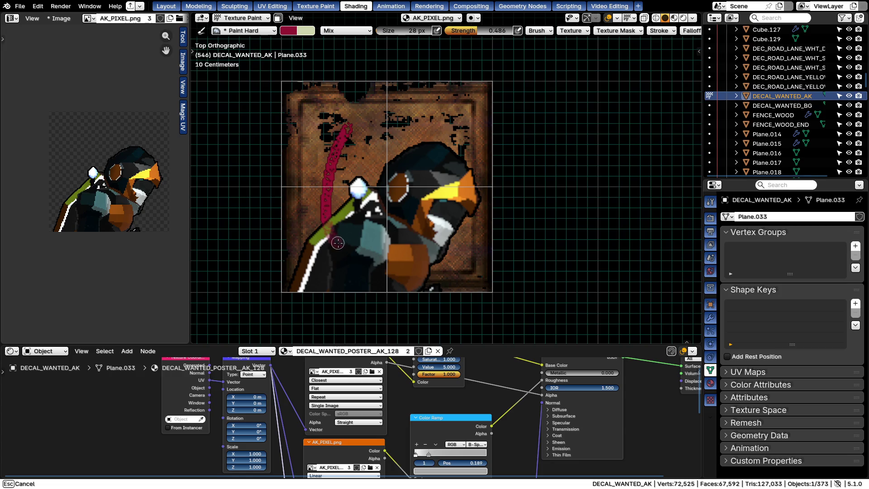
left_click_drag(452, 242, 344, 130)
key("ctrl+z")
Show the Tool sidebar, pick bright red from the palette, and undo a test loop around the head
key("n")
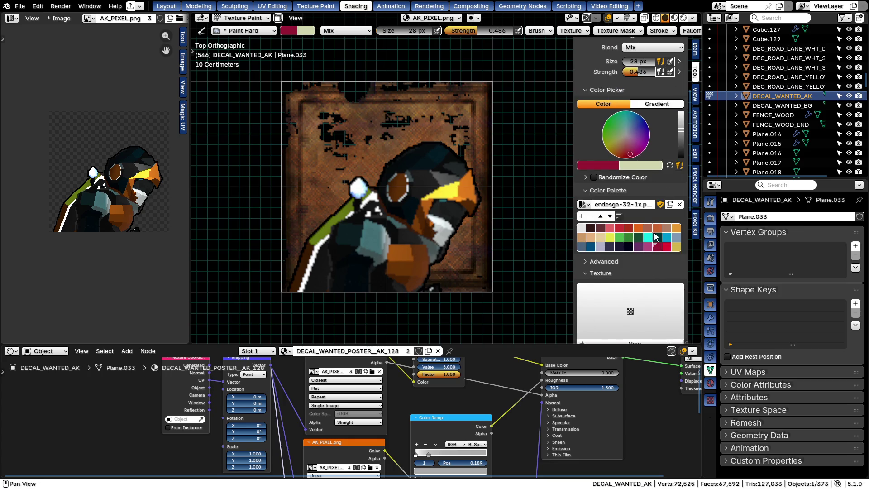
left_click(666, 247)
left_click_drag(367, 136, 421, 139)
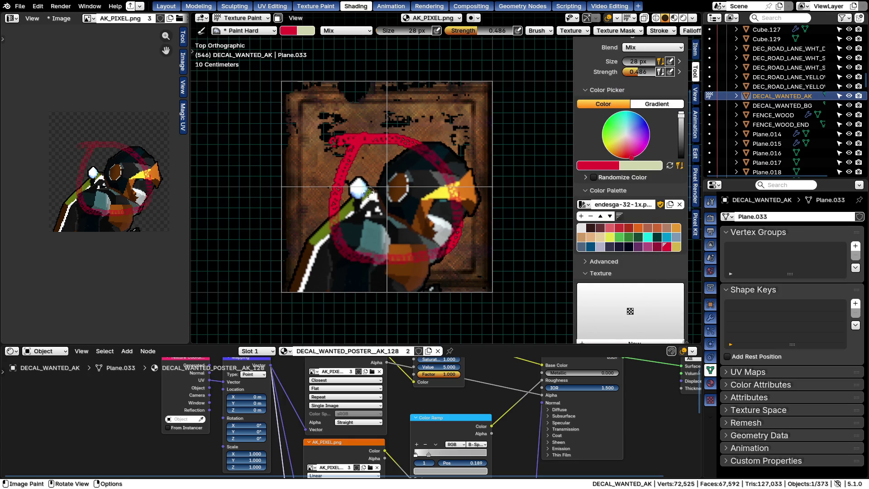
key("ctrl+z")
scroll(631, 205, "down", 2)
scroll(632, 204, "down", 2)
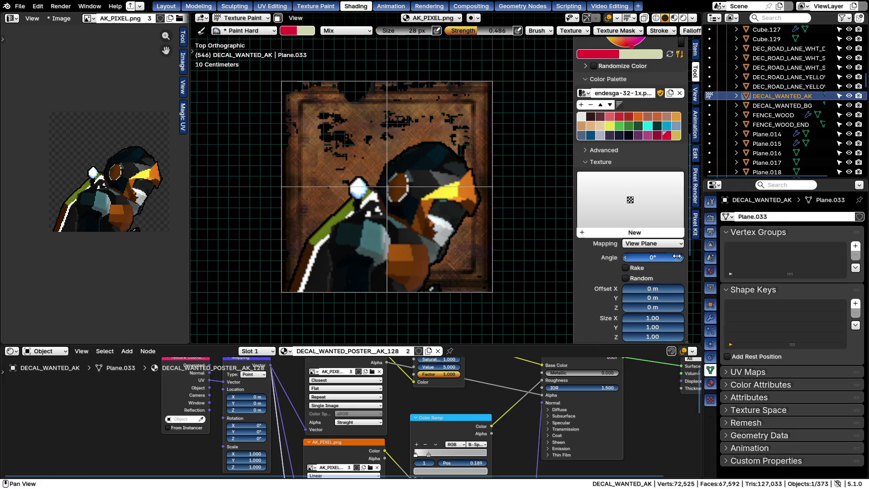
Check the falloff presets, enlarge the brush to 72 px and undo the remaining test strokes
left_click(691, 30)
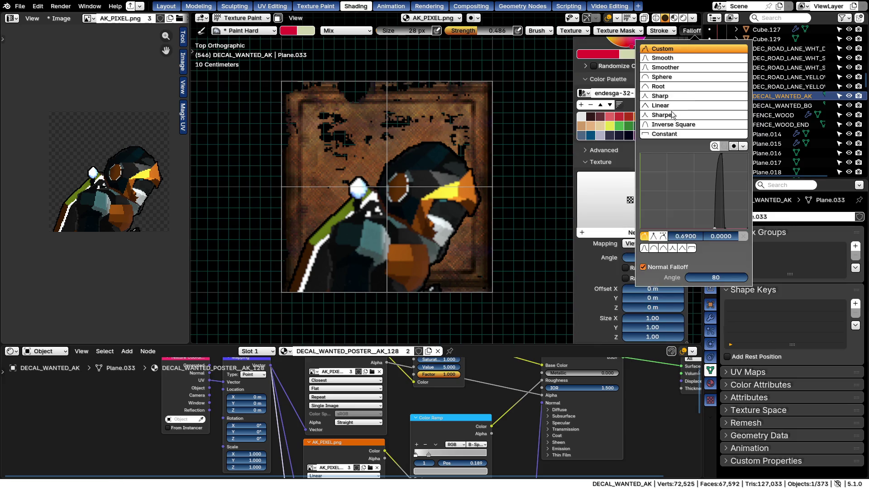
mouse_move(369, 136)
left_mouse_down()
mouse_move(454, 111)
mouse_move(370, 133)
mouse_move(432, 193)
left_mouse_up()
key("ctrl+z")
key("f")
left_click(370, 127)
key("ctrl+z")
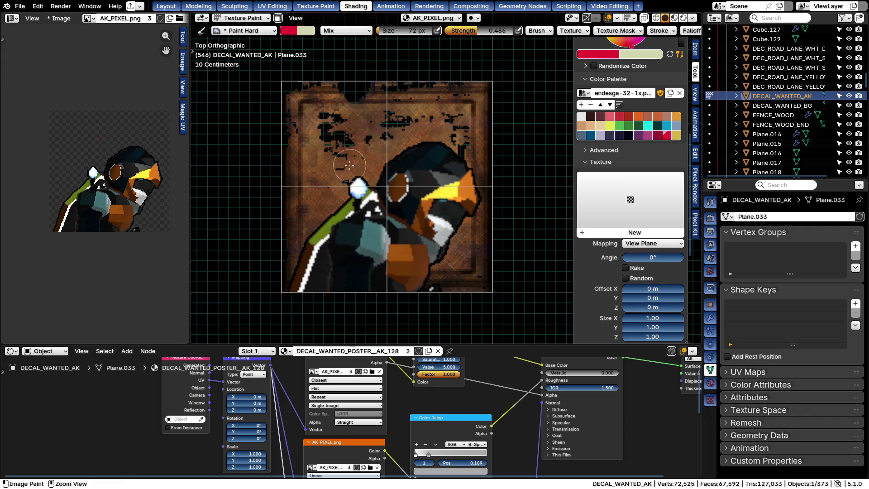
Try a small brush then 38 px with test curves and a straight line, undoing each
key("f")
left_click(350, 140)
left_click_drag(356, 117, 310, 182)
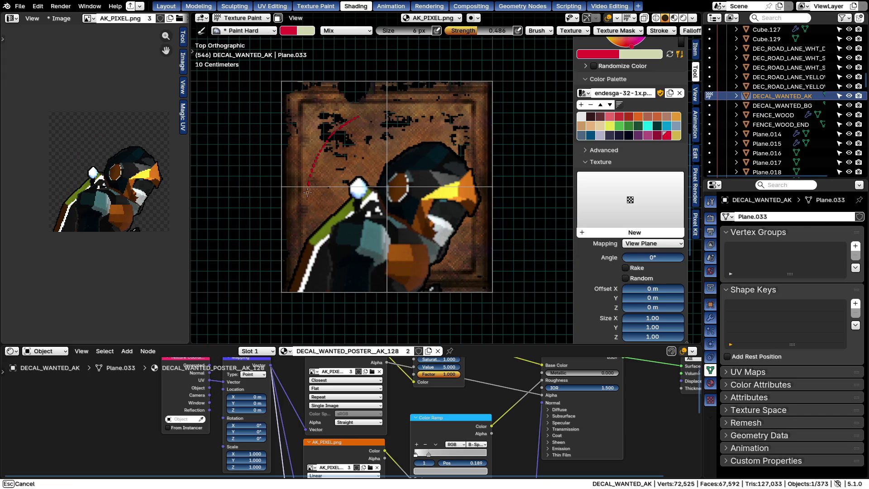
left_click_drag(338, 100, 307, 156)
key("ctrl+z")
key("f")
left_click(335, 120)
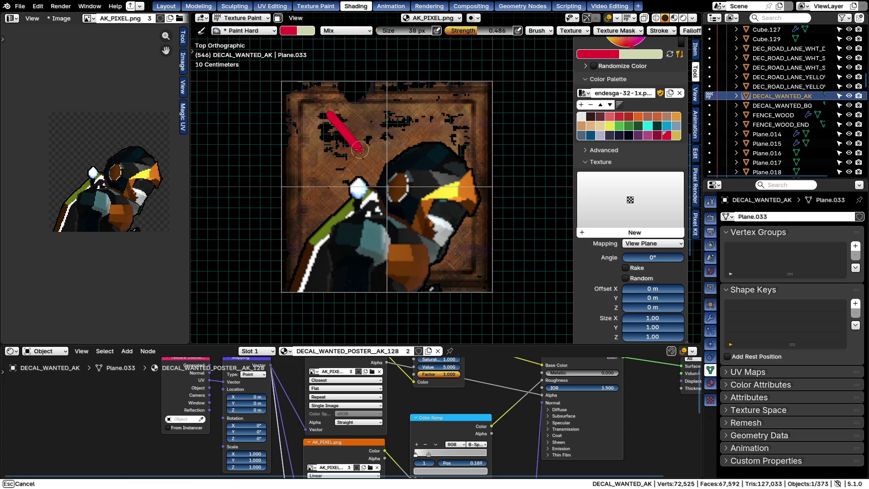
left_click_drag(336, 120, 476, 261)
key("ctrl+z")
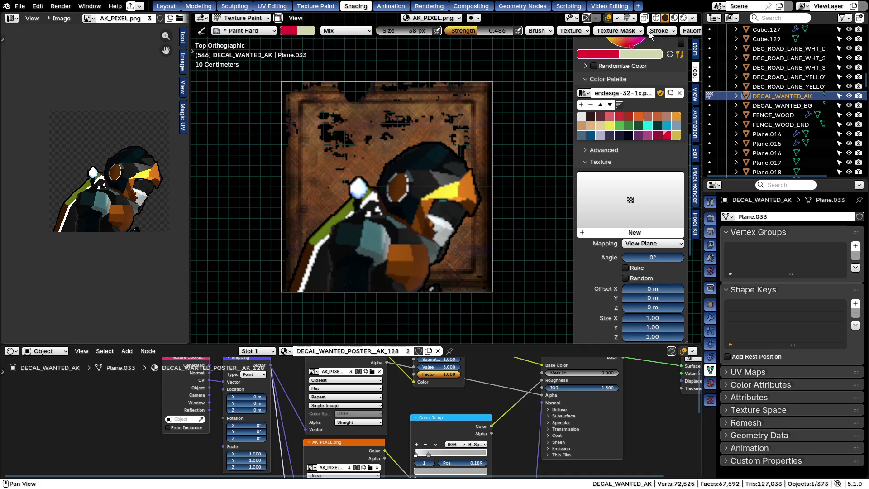
Change the falloff preset, undo another test line, and shrink the brush to 18 px
left_click(686, 31)
left_click(657, 49)
left_click_drag(326, 117, 476, 266)
key("ctrl+z")
key("f")
left_click(342, 135)
Draw two red diagonals forming an X over the AK character, undo and redraw them cleanly
left_click_drag(319, 103, 442, 224)
left_click_drag(472, 256, 472, 255)
left_click_drag(471, 102, 333, 246)
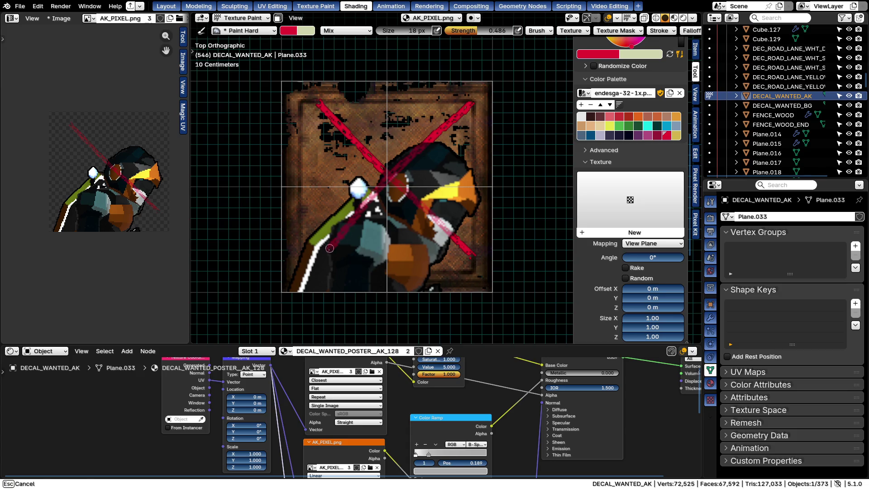
scroll(336, 221, "down", 1)
key("ctrl+z")
key("ctrl+z")
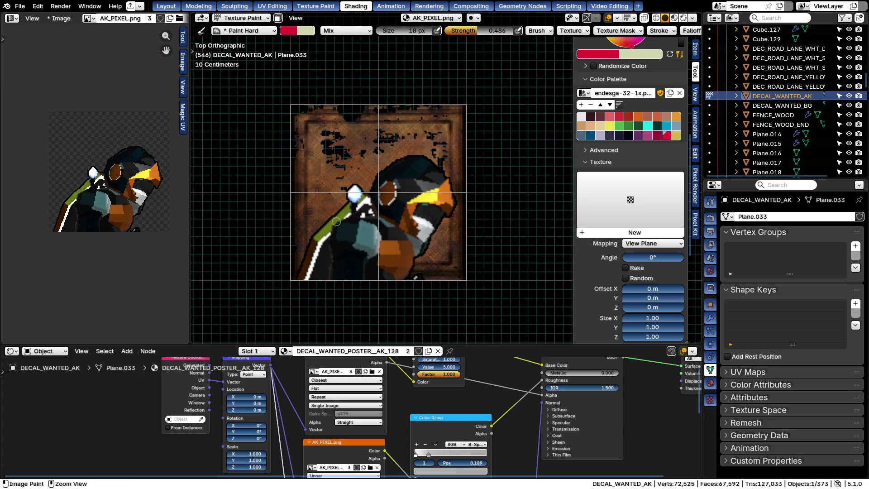
left_click_drag(324, 131, 442, 276)
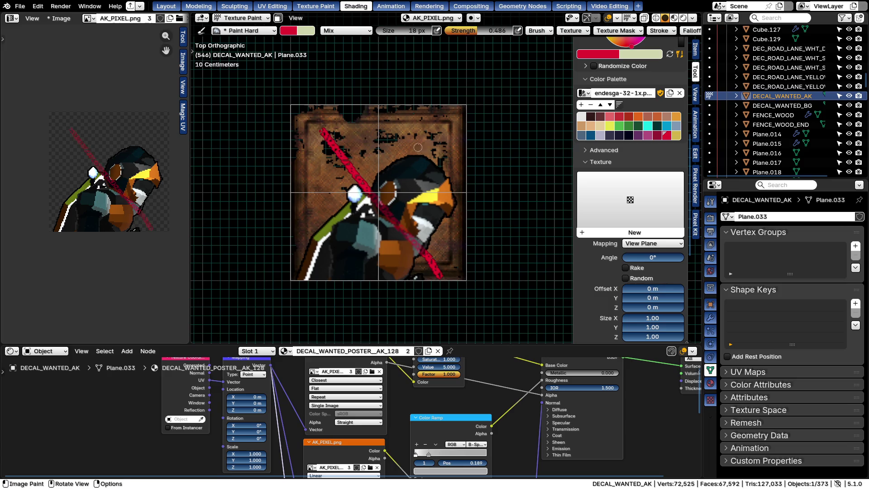
left_click_drag(446, 137, 325, 273)
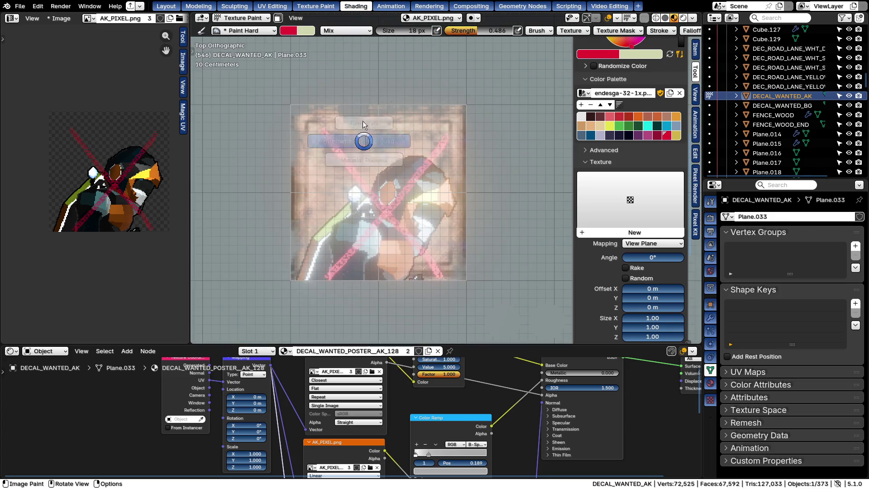
scroll(394, 204, "up", 5)
Undo the red X and repaint a red ring with a slash across the AK character
key("ctrl+z")
key("ctrl+z")
scroll(393, 205, "down", 5)
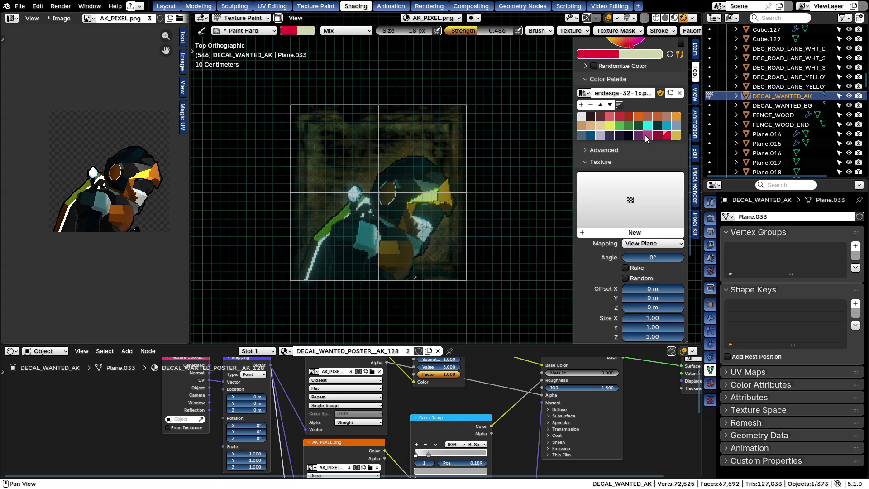
left_click(622, 120)
left_click_drag(438, 266, 439, 265)
key("ctrl+z")
left_click_drag(391, 141, 333, 174)
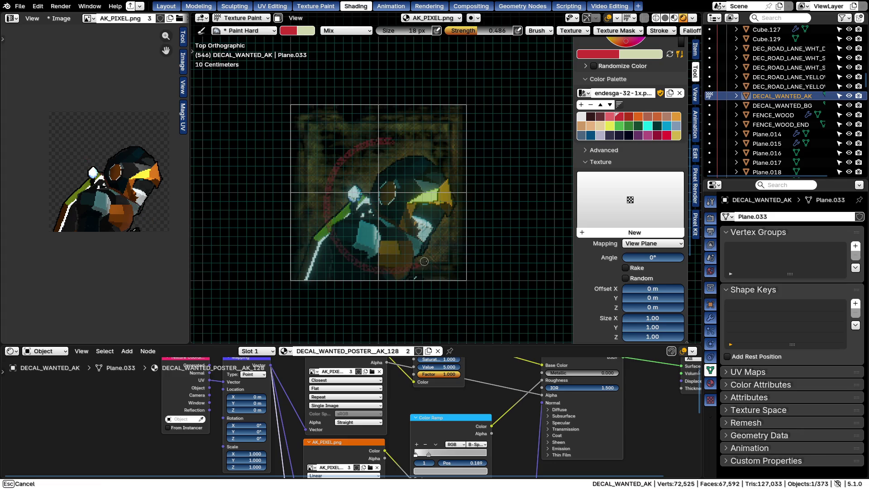
key("Escape")
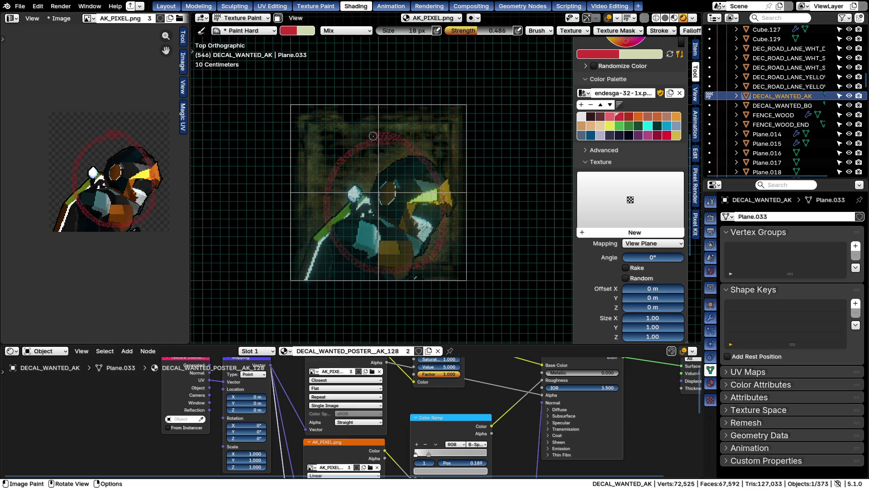
left_click_drag(324, 124, 328, 126)
left_click_drag(456, 252, 459, 257)
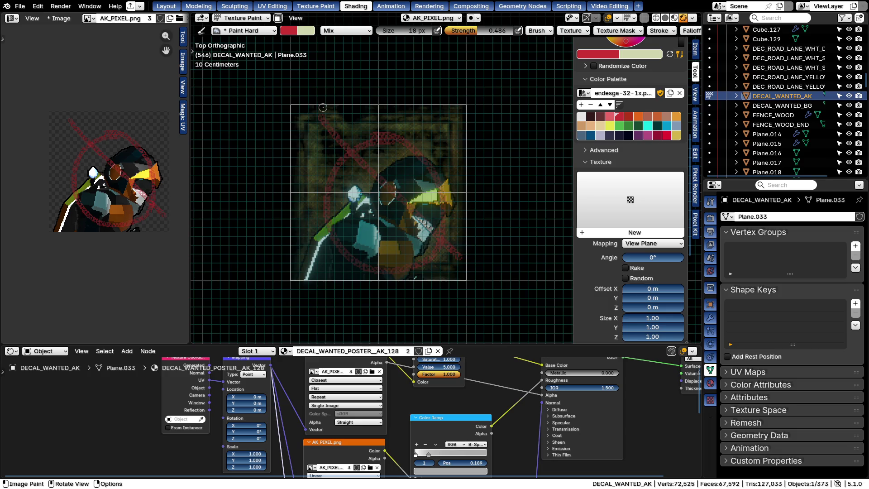
left_click_drag(321, 120, 383, 191)
left_click_drag(450, 249, 456, 252)
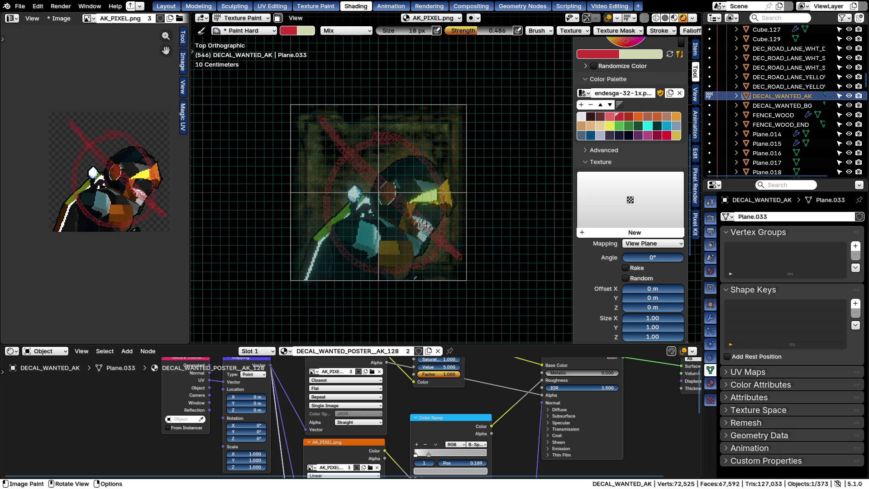
Switch the brush blend to Overlay then Screen and settle its size at 110 px
right_click(328, 137)
left_click(326, 180)
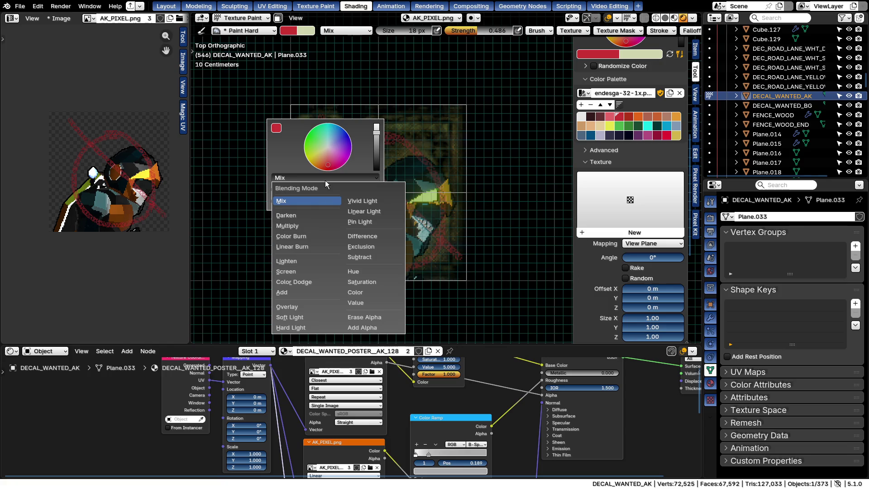
left_click(287, 306)
key("f")
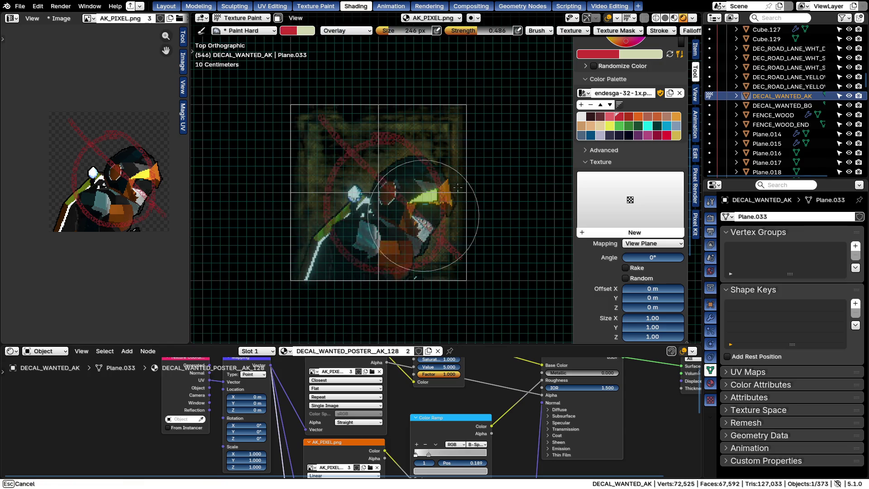
left_click_drag(423, 163, 408, 187)
right_click(409, 187)
left_click(360, 172)
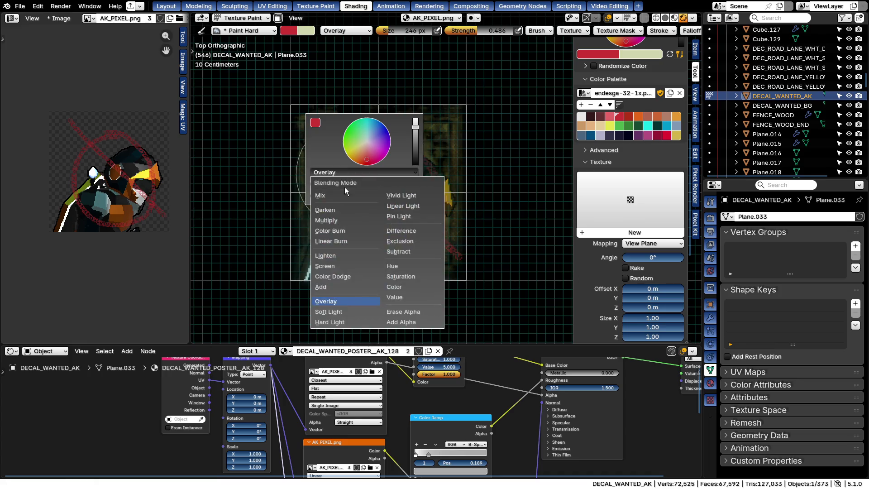
left_click(327, 266)
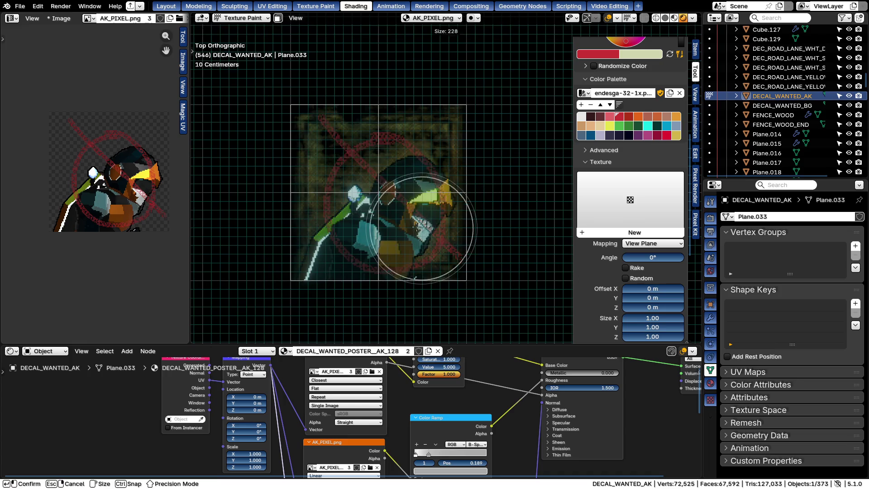
key("f")
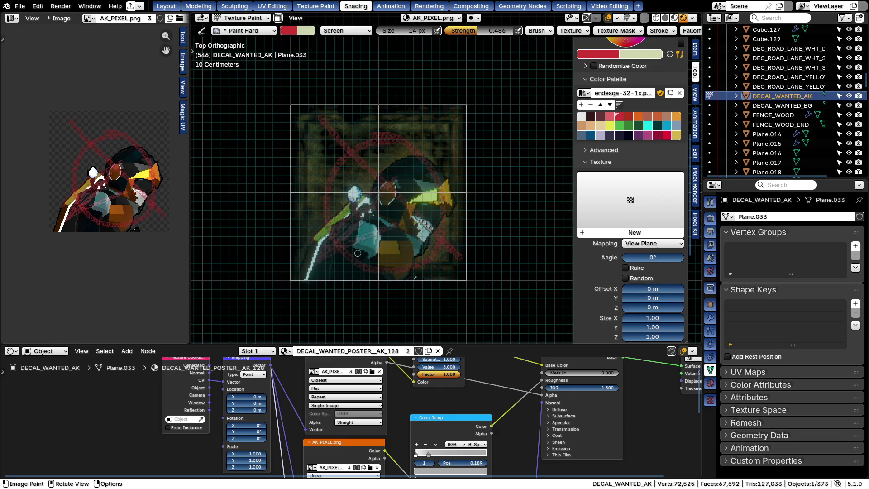
key("f")
left_click(382, 135)
Undo a trial red tint and the ring, with the viewport in Rendered shading
mouse_move(383, 136)
left_mouse_down()
mouse_move(558, 194)
mouse_move(561, 178)
left_mouse_up()
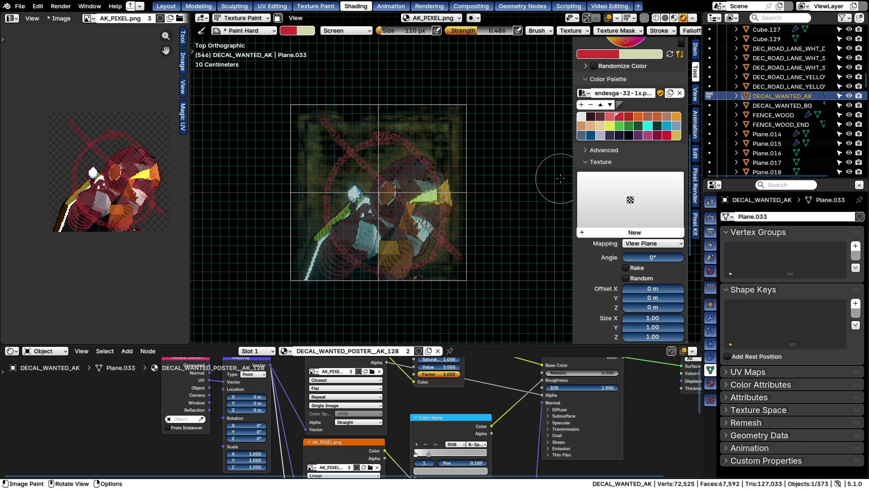
key("ctrl+z")
key("z")
left_click(468, 159)
key("z")
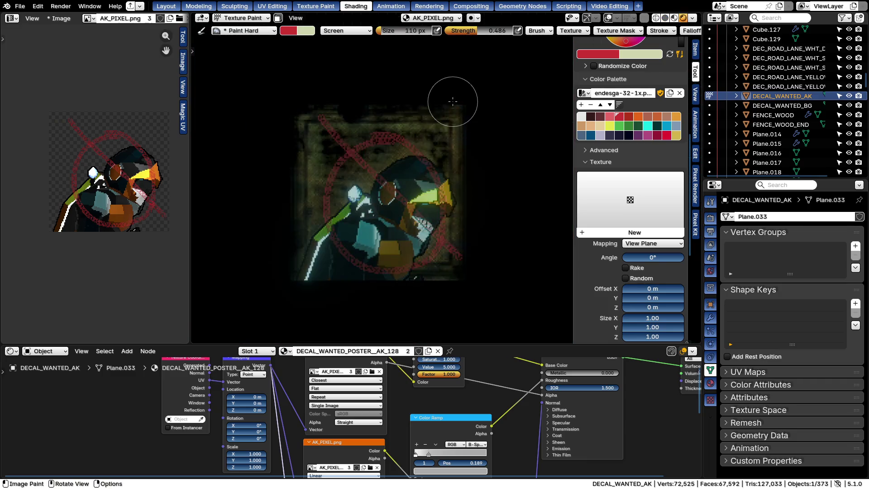
scroll(453, 204, "down", 3)
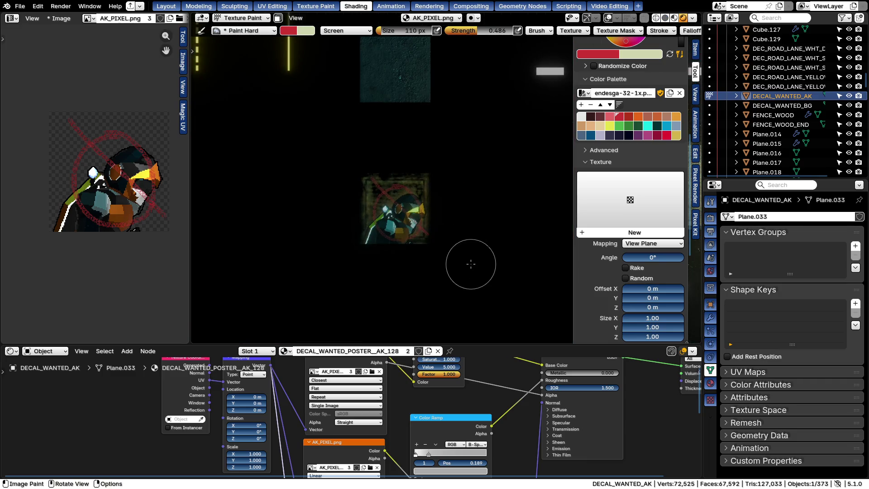
scroll(432, 237, "up", 4)
key("ctrl+z")
middle_click_drag(432, 236, 301, 153)
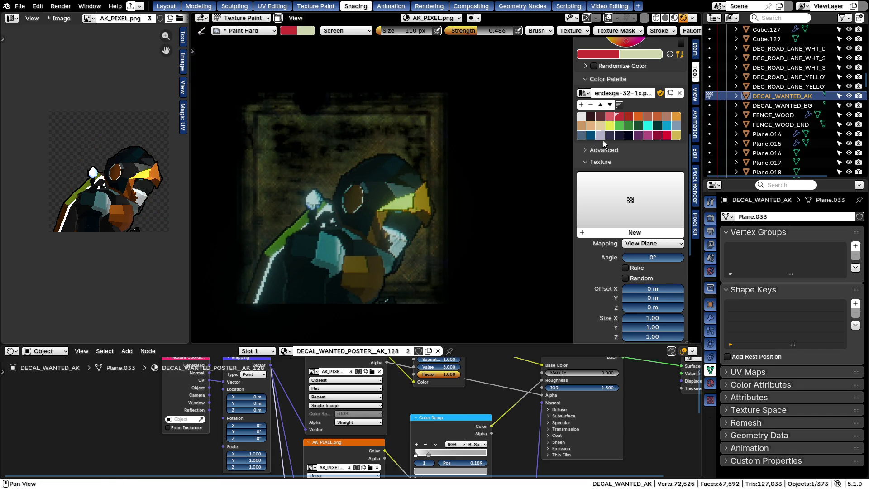
scroll(649, 21, "down", 2)
Paint small test strokes on the poster with 8 px and 22 px brushes
left_click(597, 30)
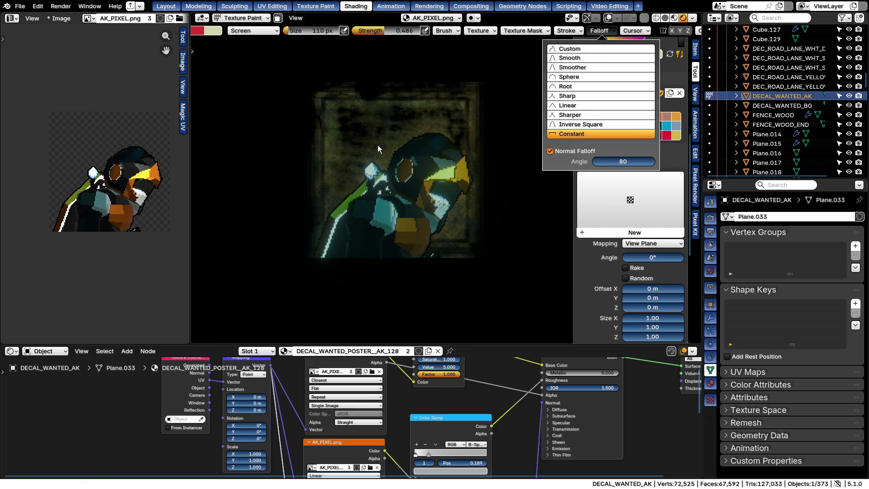
scroll(342, 116, "up", 2)
scroll(333, 117, "up", 2)
scroll(322, 114, "up", 2)
key("f")
left_click(304, 110)
left_click_drag(271, 80, 274, 116)
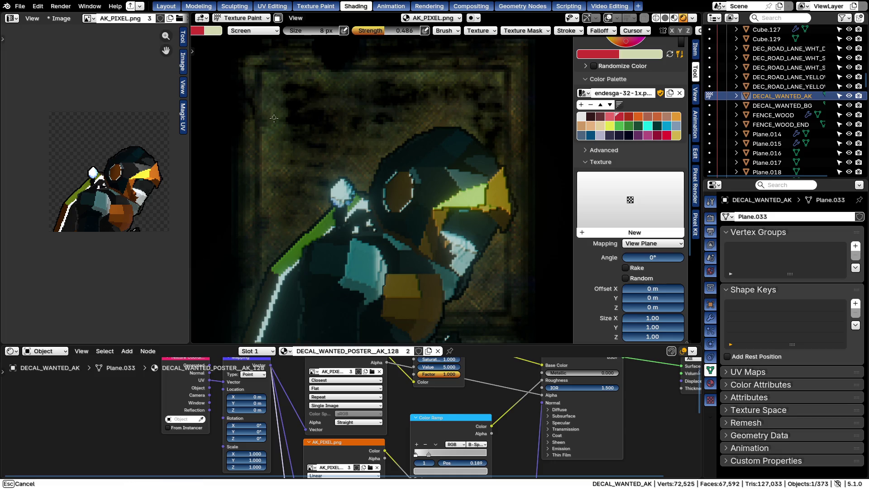
left_click_drag(272, 78, 271, 107)
key("f")
left_click(276, 148)
left_click_drag(276, 148, 268, 88)
left_click_drag(272, 145, 273, 146)
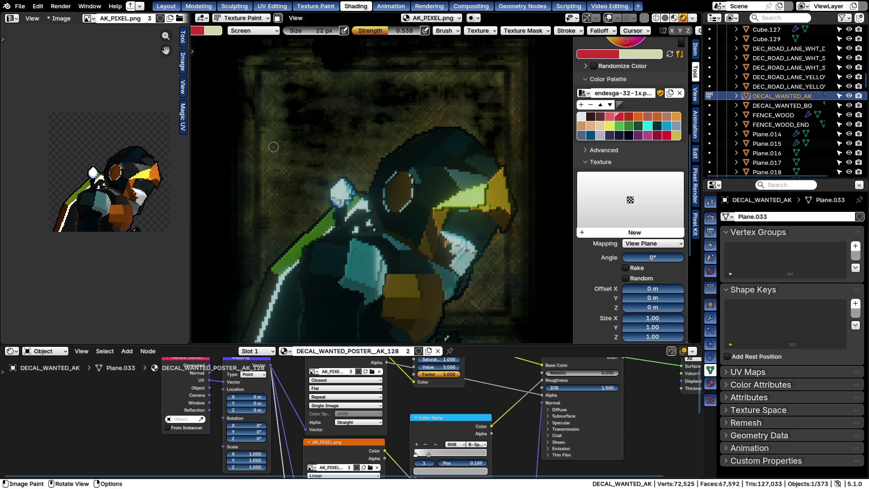
Undo the pink strokes across the helmet and return the AK layer to Object Mode
mouse_move(347, 133)
left_mouse_down()
mouse_move(478, 247)
mouse_move(442, 244)
left_mouse_up()
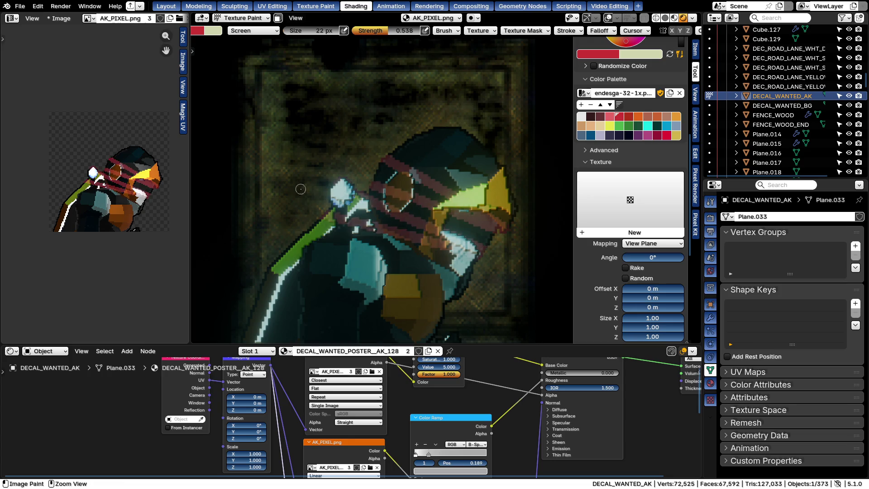
key("ctrl+z")
left_click_drag(408, 139, 478, 247)
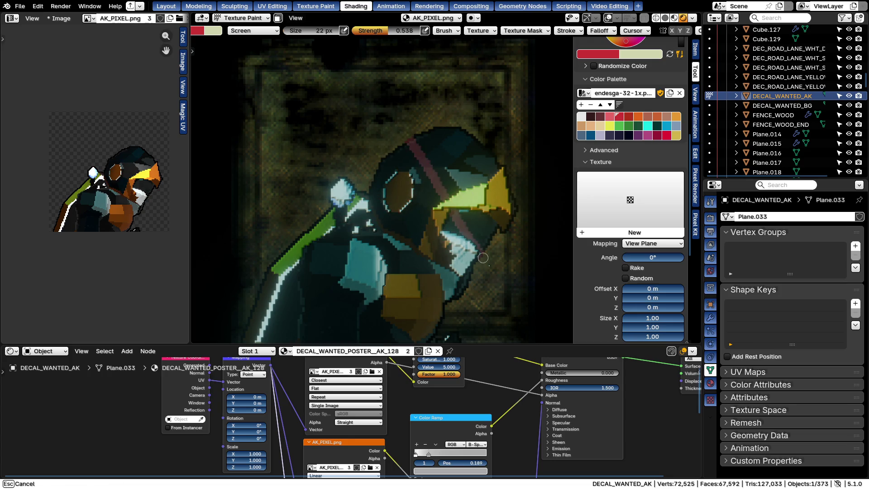
left_click_drag(486, 150, 298, 290)
scroll(377, 210, "down", 2)
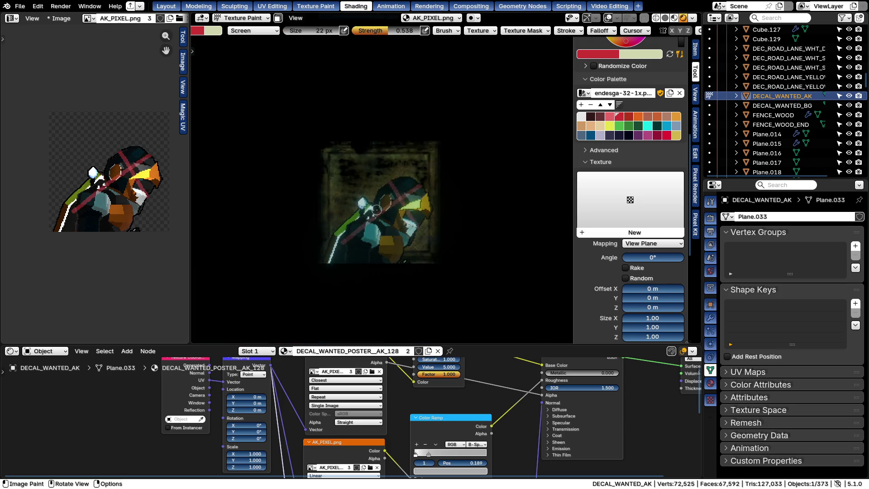
key("ctrl+z")
key("ctrl+Tab")
left_click(376, 204)
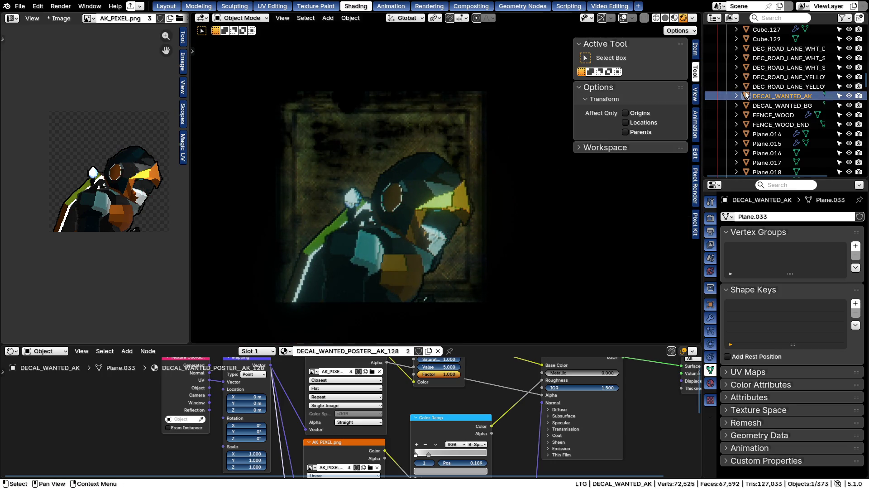
Put DECAL_WANTED_BG into Texture Paint and undo two red test strokes
left_click(781, 105)
key("ctrl+Tab")
key("Tab")
left_click(368, 153)
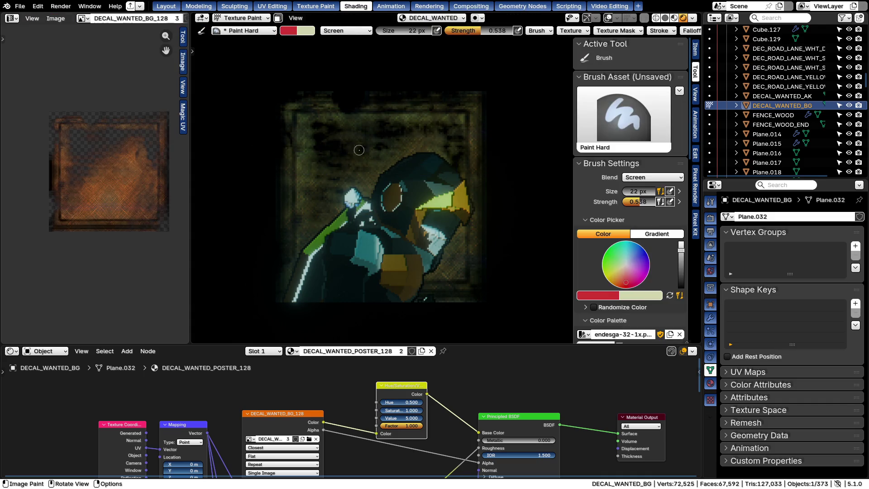
left_click_drag(323, 135, 318, 116)
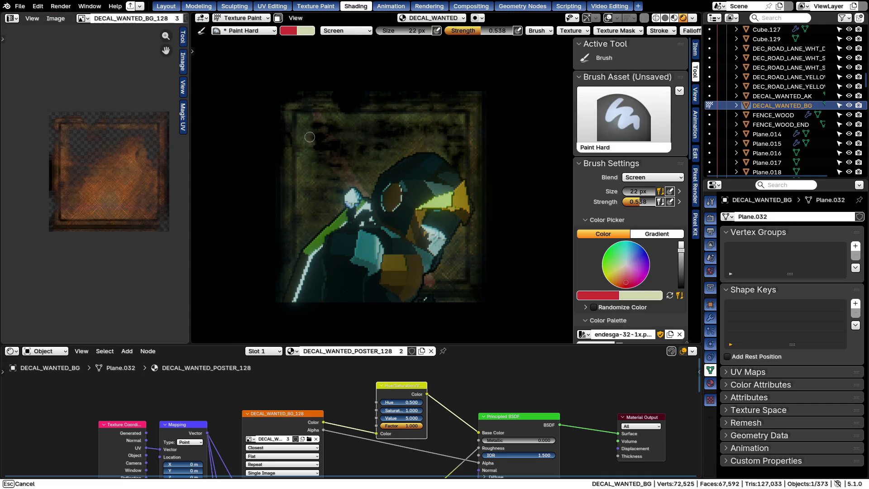
left_click_drag(422, 250, 385, 187)
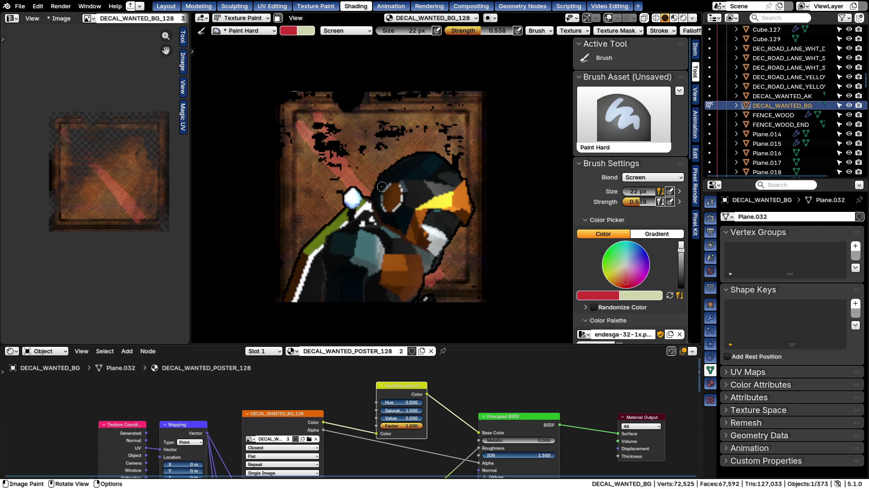
key("ctrl+z")
key("ctrl+z")
key("ctrl+shift+z")
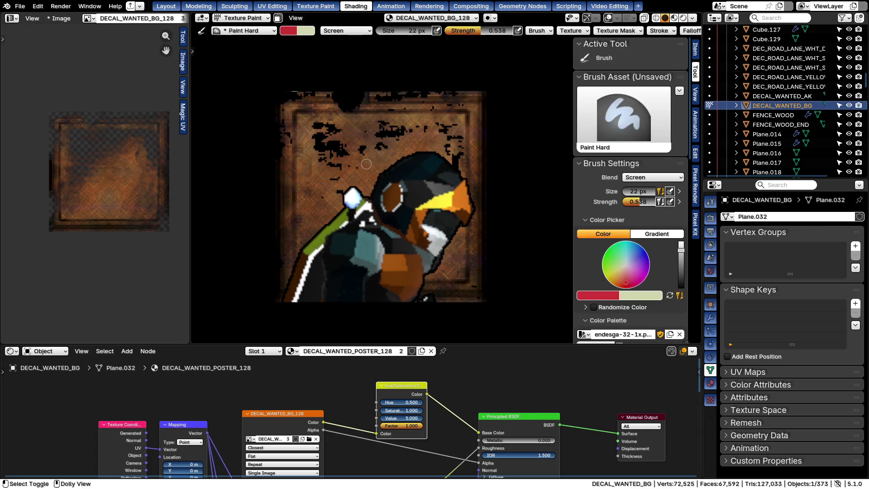
Try 130 px red washes over the poster in Rendered shading and undo them
key("f")
left_click(340, 157)
left_click_drag(313, 136, 387, 193)
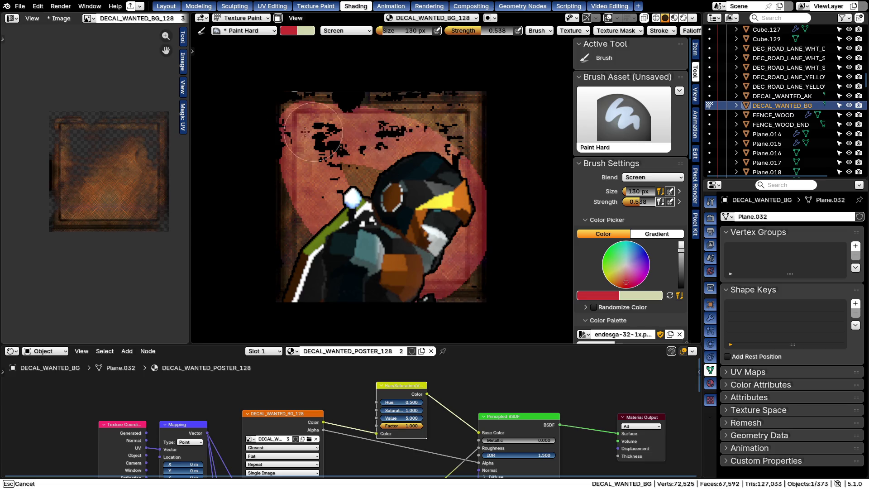
key("z")
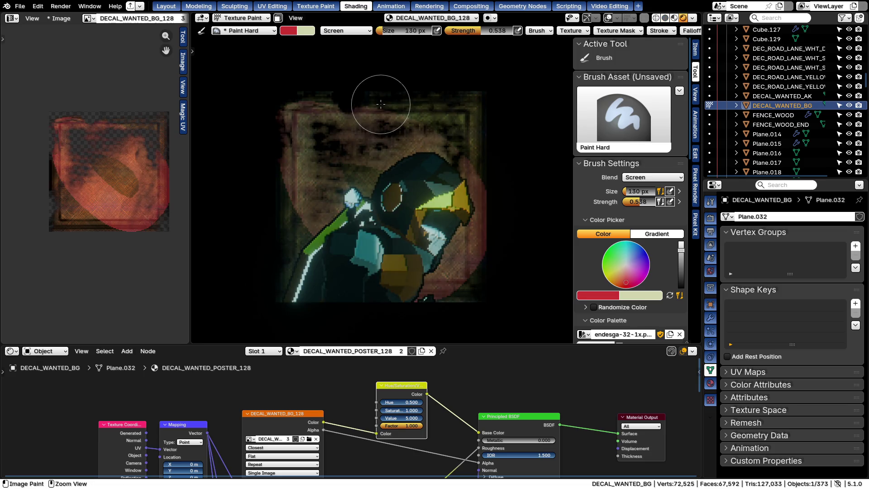
key("ctrl+z")
mouse_move(340, 196)
left_mouse_down()
mouse_move(414, 188)
mouse_move(361, 132)
left_mouse_up()
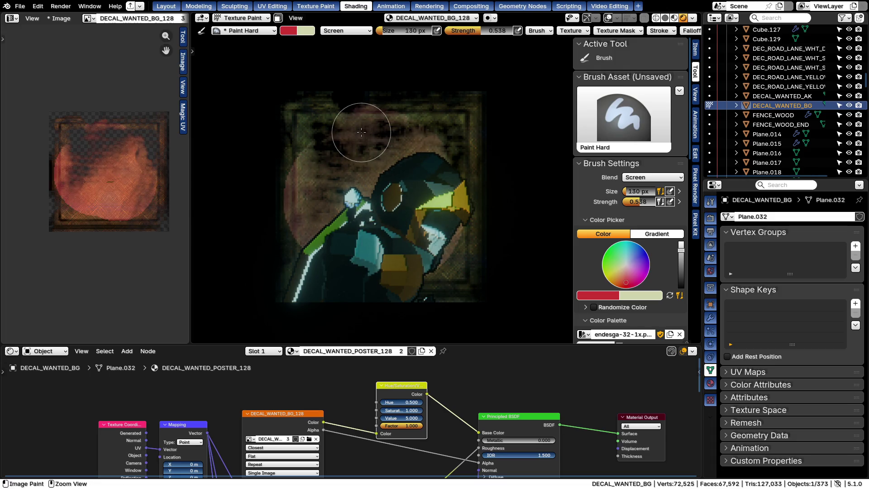
key("ctrl+z")
Set the brush back to 46 px
key("f")
left_click(346, 145)
right_click(282, 102)
left_click(282, 135)
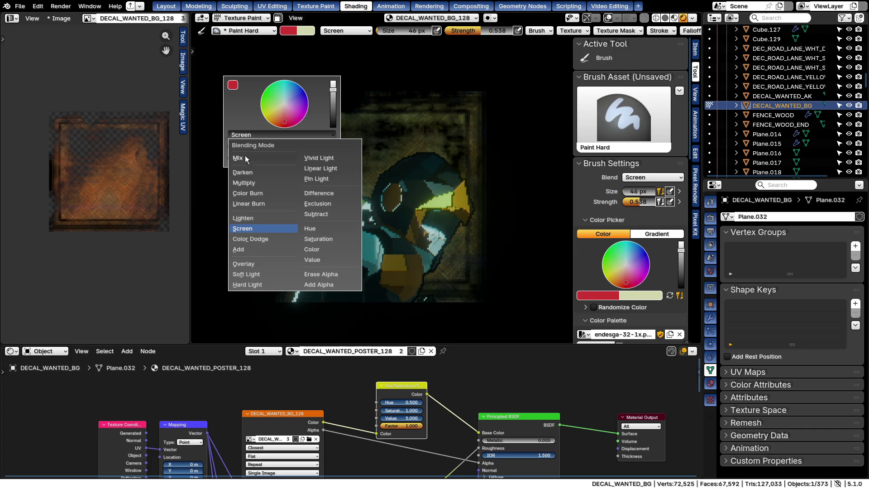
Set the brush blend to Multiply, undo a trial X, and size the brush to 12 px
left_click(243, 182)
left_click_drag(338, 112, 417, 179)
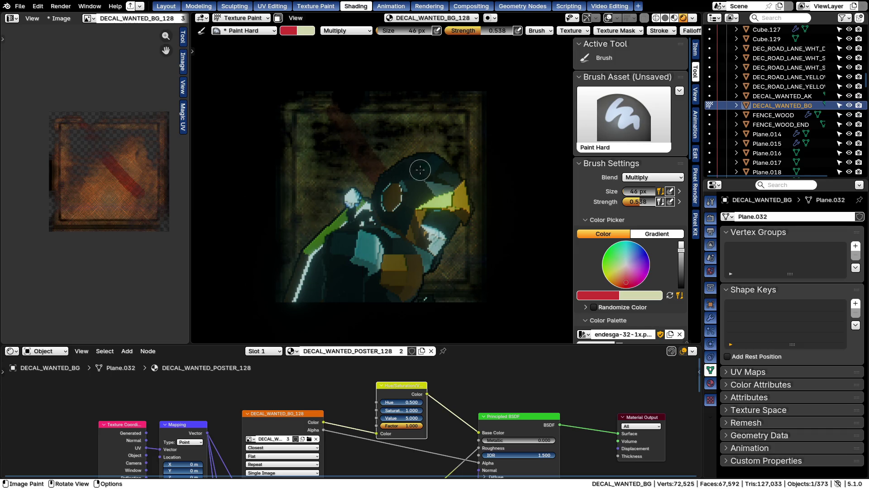
key("ctrl+z")
left_click_drag(299, 102, 478, 312)
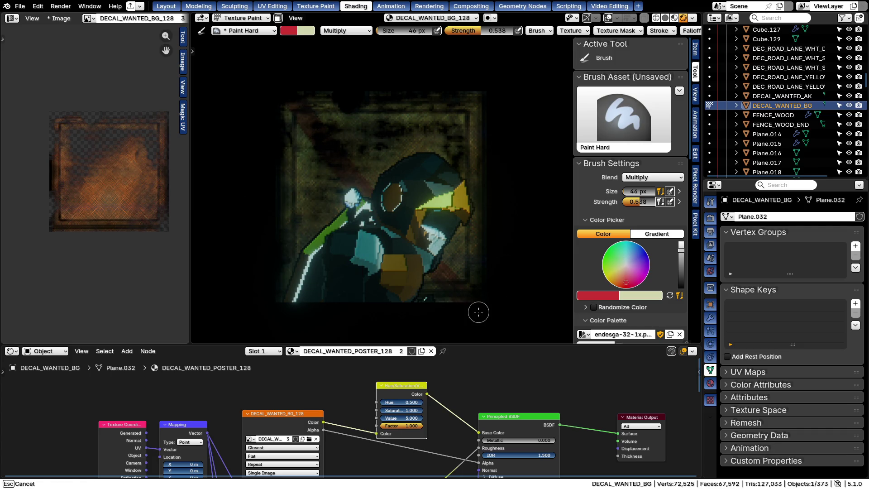
left_click_drag(468, 81, 312, 276)
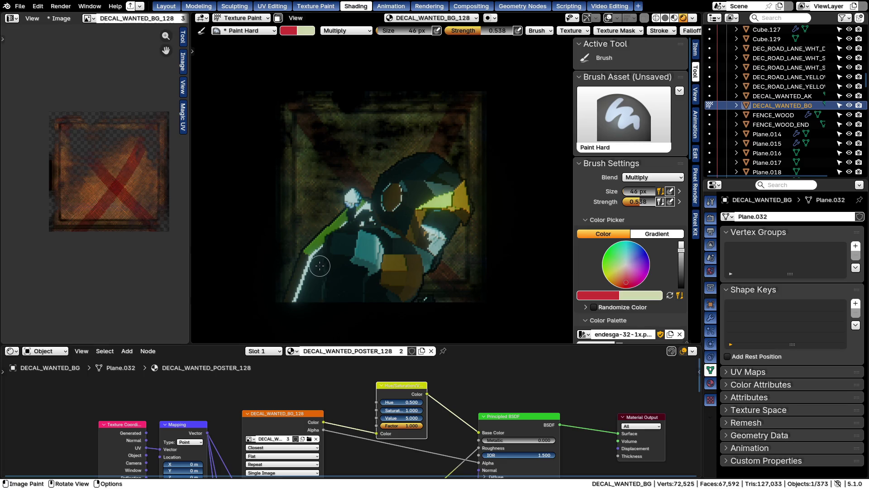
key("ctrl+z")
key("ctrl+z")
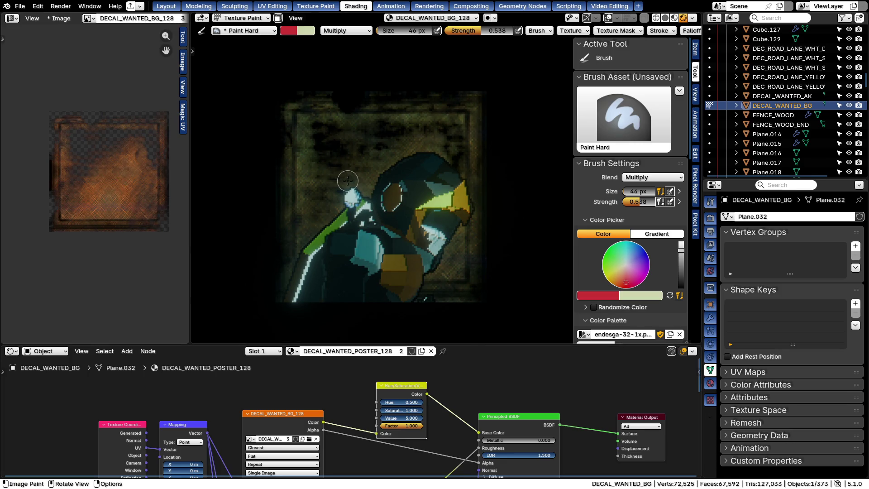
key("f")
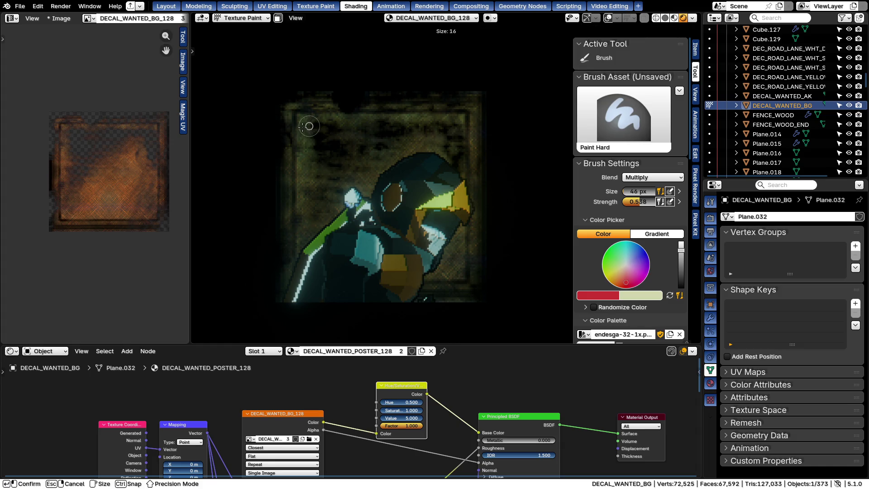
left_click(302, 125)
Paint the first dark red letter strokes across the poster's upper left
mouse_move(301, 121)
left_mouse_down()
mouse_move(309, 139)
mouse_move(325, 119)
mouse_move(327, 147)
mouse_move(356, 123)
mouse_move(353, 156)
mouse_move(364, 157)
left_mouse_up()
mouse_move(371, 119)
left_mouse_down()
mouse_move(366, 147)
mouse_move(382, 121)
mouse_move(384, 139)
mouse_move(396, 145)
mouse_move(427, 121)
mouse_move(419, 139)
mouse_move(430, 151)
left_mouse_up()
mouse_move(441, 115)
left_mouse_down()
mouse_move(440, 144)
mouse_move(440, 133)
mouse_move(470, 144)
mouse_move(471, 124)
mouse_move(470, 134)
left_mouse_up()
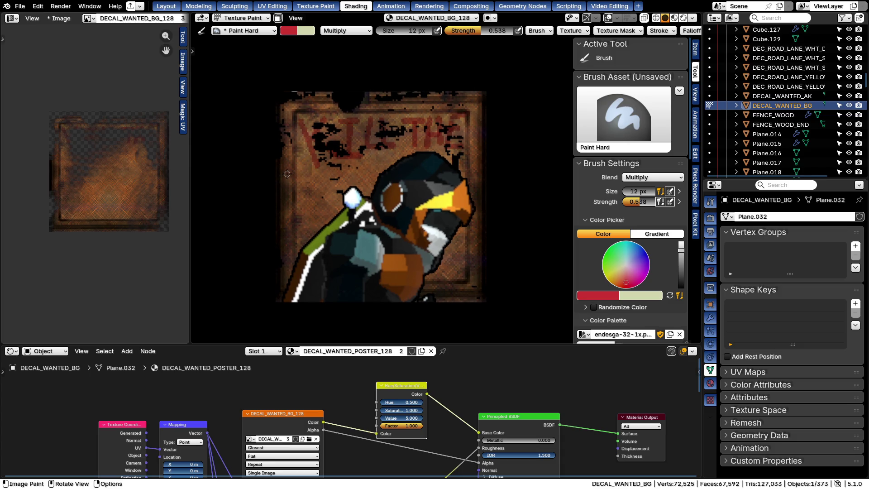
mouse_move(285, 174)
left_mouse_down()
mouse_move(290, 206)
mouse_move(297, 178)
mouse_move(300, 197)
mouse_move(303, 179)
mouse_move(320, 173)
mouse_move(331, 185)
mouse_move(365, 167)
left_mouse_up()
left_click(365, 167)
Give the brush a new texture loaded from STNCL_02.png and paint a textured stroke
left_click(350, 191)
left_click(393, 154)
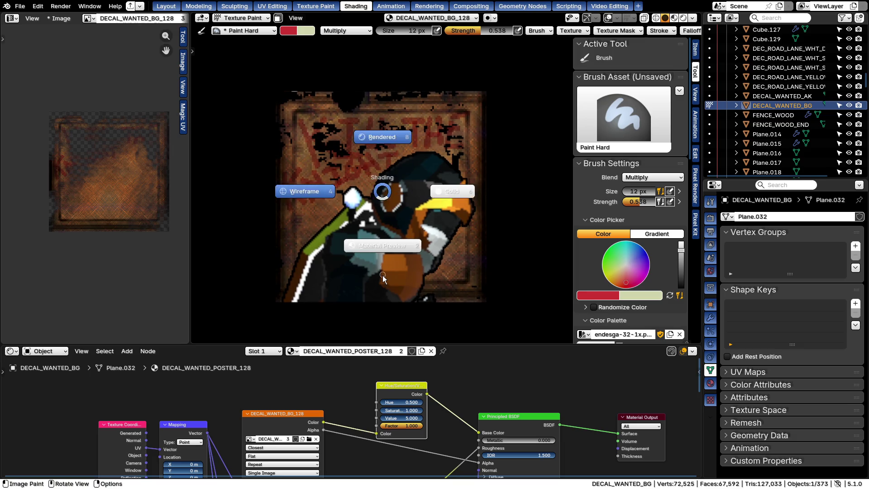
scroll(382, 217, "down", 5)
scroll(382, 221, "up", 5)
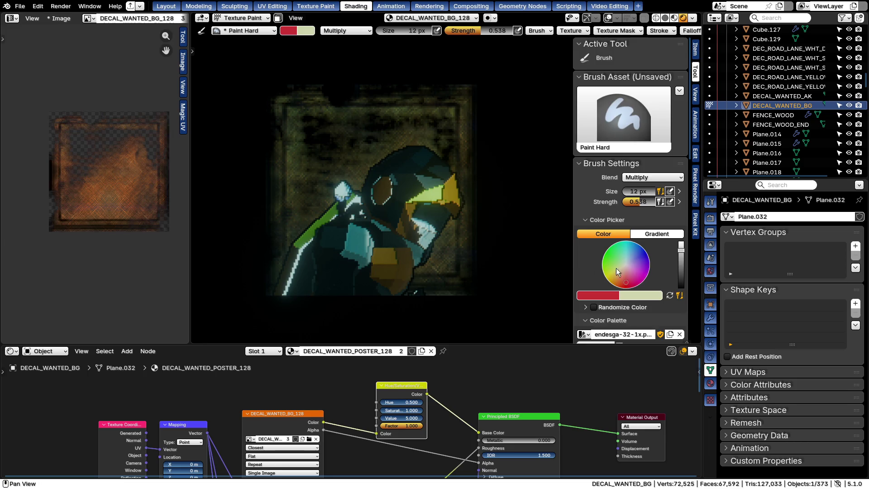
scroll(634, 276, "down", 4)
scroll(632, 268, "down", 2)
left_click(630, 272)
left_click(409, 324)
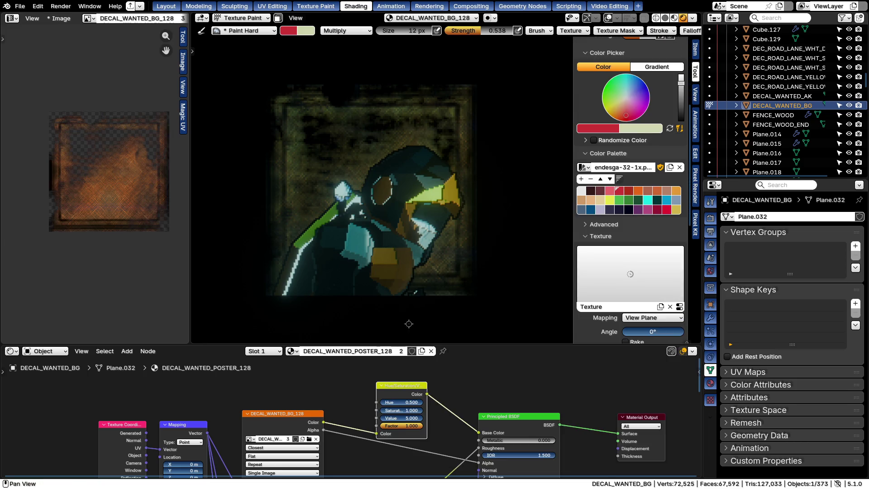
left_click(680, 308)
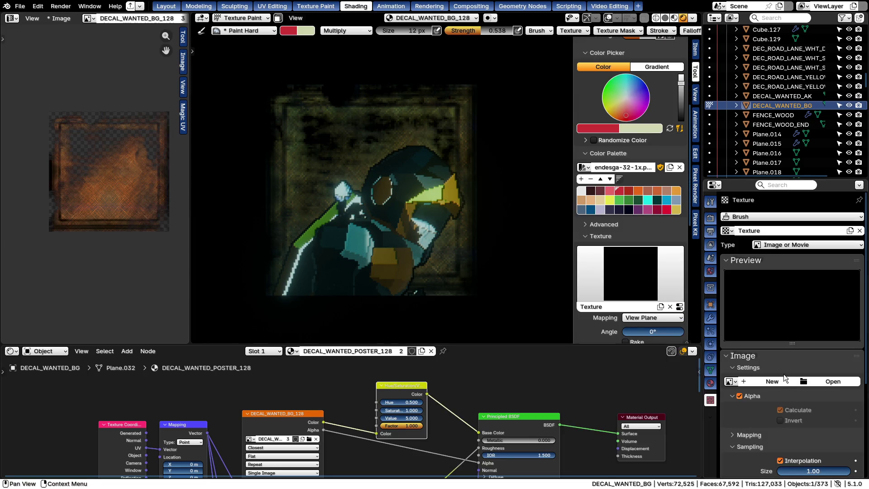
left_click(729, 381)
left_click(531, 270)
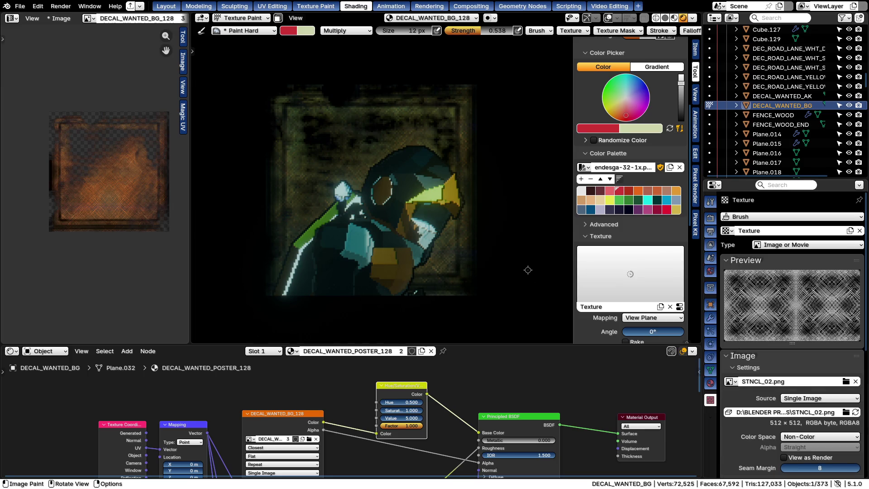
left_click_drag(305, 132, 309, 165)
Paint textured red lettering across the poster's top half, undoing stray marks, then pick red
left_click_drag(312, 201, 309, 193)
mouse_move(295, 152)
left_mouse_down()
mouse_move(290, 132)
mouse_move(309, 145)
mouse_move(318, 135)
mouse_move(351, 145)
mouse_move(372, 122)
mouse_move(395, 147)
left_mouse_up()
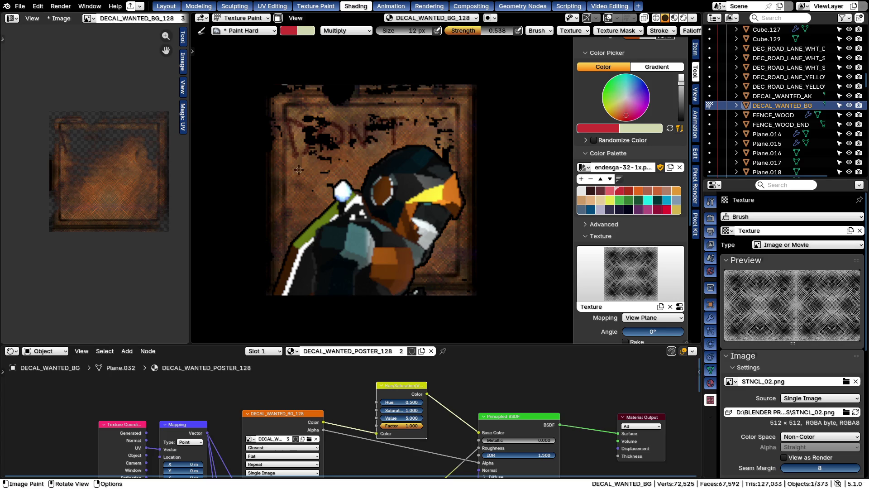
key("ctrl+z")
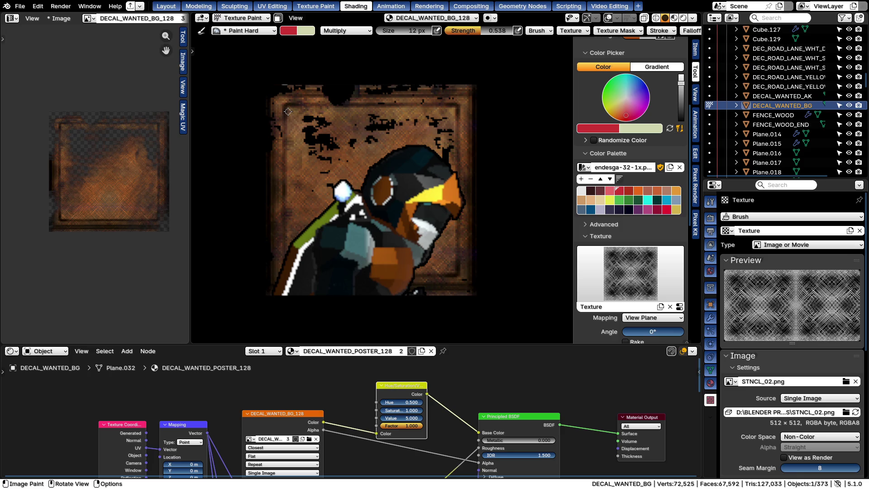
left_click_drag(284, 107, 278, 97)
mouse_move(291, 129)
left_mouse_down()
mouse_move(292, 104)
mouse_move(302, 134)
mouse_move(337, 128)
mouse_move(352, 106)
mouse_move(377, 111)
mouse_move(377, 122)
mouse_move(411, 105)
mouse_move(429, 129)
mouse_move(433, 114)
mouse_move(472, 110)
left_mouse_up()
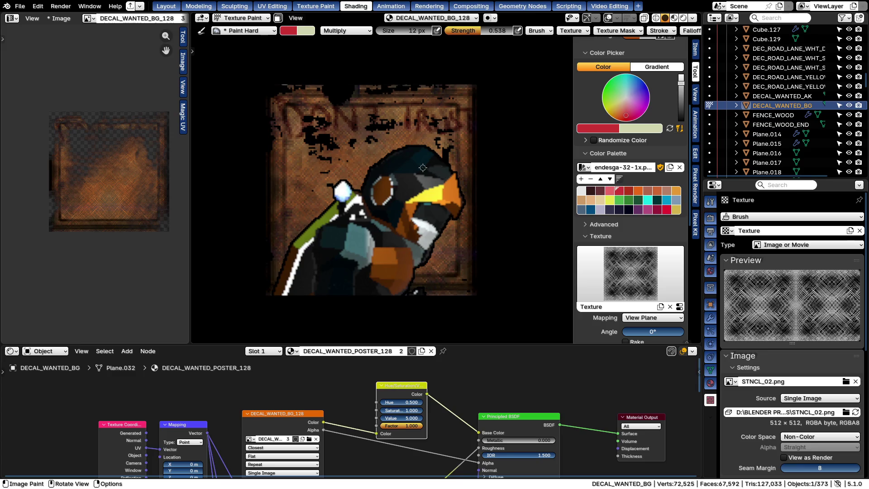
mouse_move(286, 162)
left_mouse_down()
mouse_move(276, 158)
mouse_move(292, 167)
left_mouse_up()
mouse_move(289, 167)
left_mouse_down()
mouse_move(316, 146)
mouse_move(326, 160)
mouse_move(328, 149)
mouse_move(345, 148)
mouse_move(379, 162)
left_mouse_up()
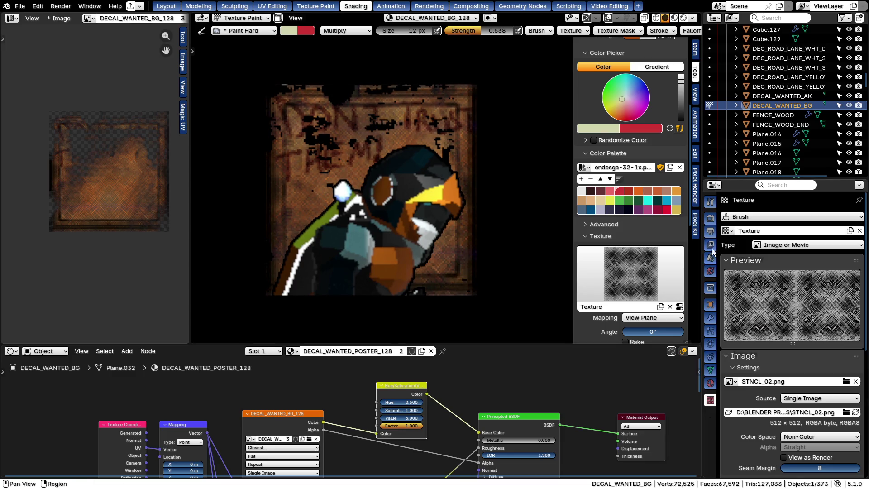
left_click(665, 210)
scroll(279, 116, "up", 2)
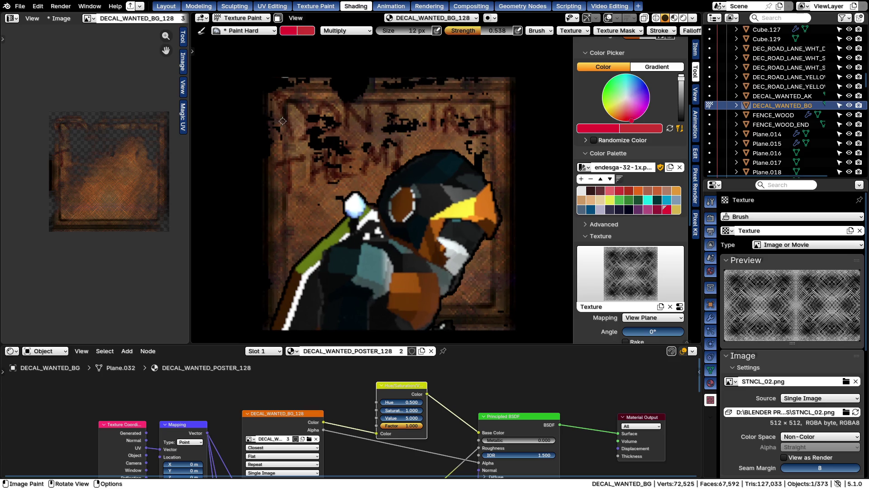
Paint red strokes down the left side and into the top lettering with a 10 px brush
mouse_move(282, 125)
left_mouse_down()
mouse_move(298, 143)
mouse_move(290, 173)
left_mouse_up()
left_click_drag(298, 207, 305, 254)
key("f")
left_click(284, 186)
mouse_move(285, 186)
left_mouse_down()
mouse_move(288, 166)
mouse_move(306, 156)
mouse_move(312, 178)
mouse_move(331, 156)
mouse_move(356, 149)
mouse_move(336, 159)
mouse_move(364, 171)
mouse_move(396, 141)
mouse_move(269, 134)
mouse_move(298, 139)
mouse_move(323, 103)
mouse_move(337, 115)
mouse_move(394, 109)
mouse_move(394, 131)
left_mouse_up()
mouse_move(421, 101)
left_mouse_down()
mouse_move(448, 101)
mouse_move(434, 131)
mouse_move(443, 111)
mouse_move(461, 133)
mouse_move(463, 122)
mouse_move(502, 106)
mouse_move(511, 135)
left_mouse_up()
Switch the brush to white Overlay blending, tint the top-left lettering, and enlarge to 34 px
left_click(580, 192)
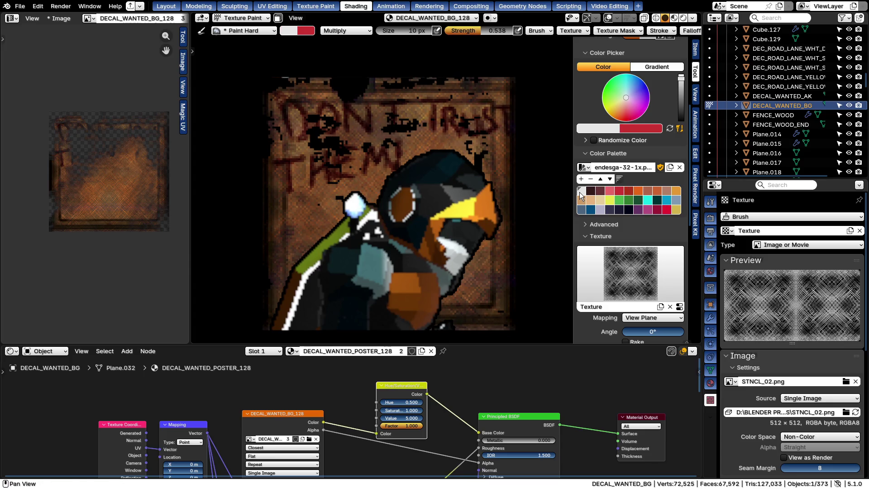
right_click(325, 122)
left_click(279, 109)
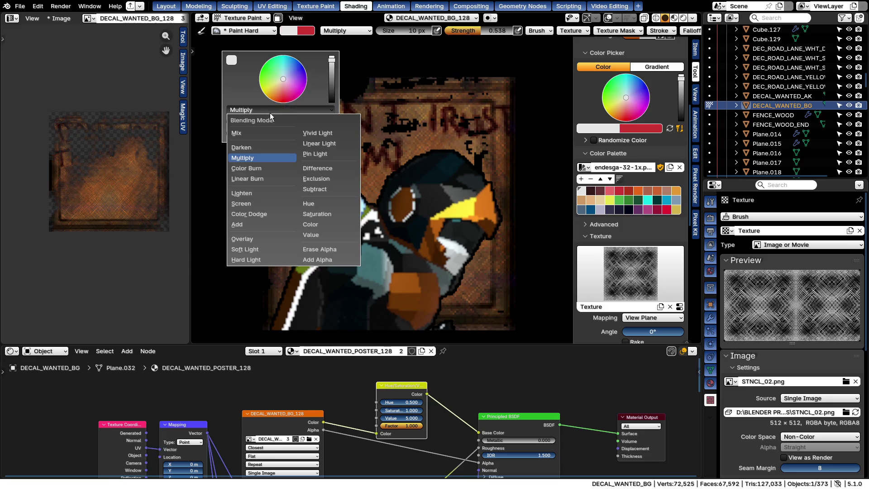
left_click(244, 238)
left_click_drag(271, 110, 278, 104)
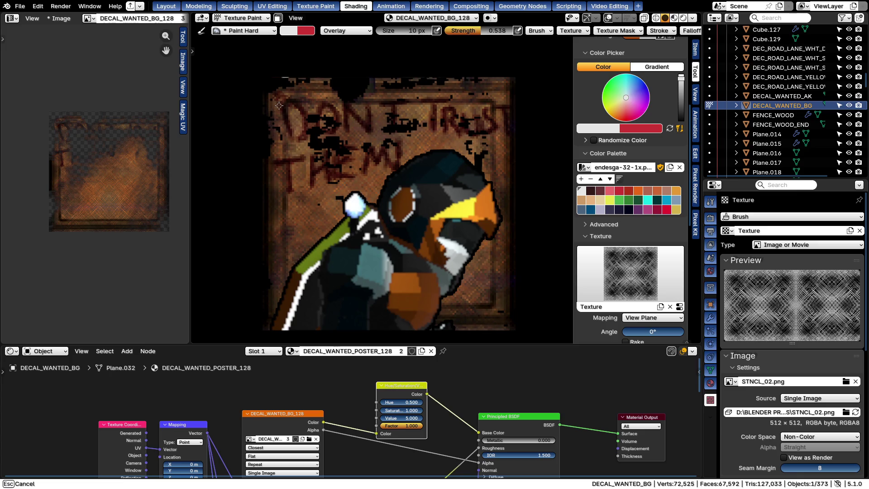
left_click(289, 125)
Set the brush to Screen blending at 0.143 strength
key("shift+f")
left_click(272, 75)
right_click(344, 133)
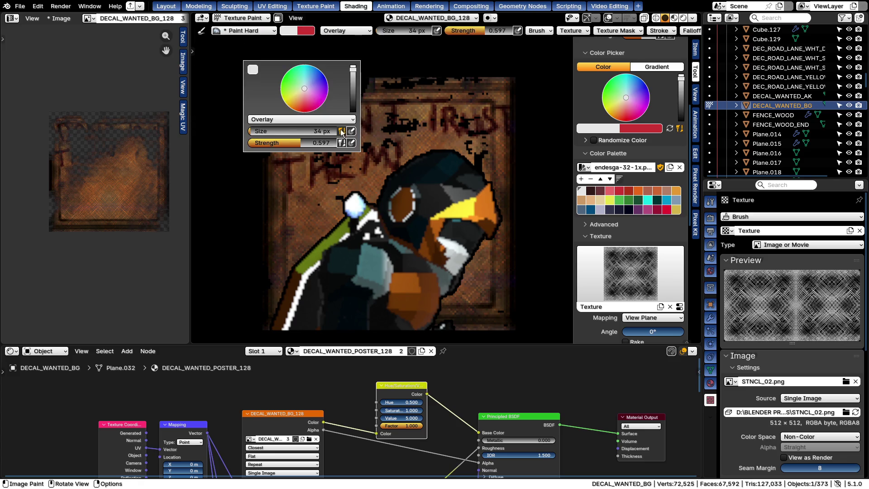
left_click(272, 118)
left_click(265, 213)
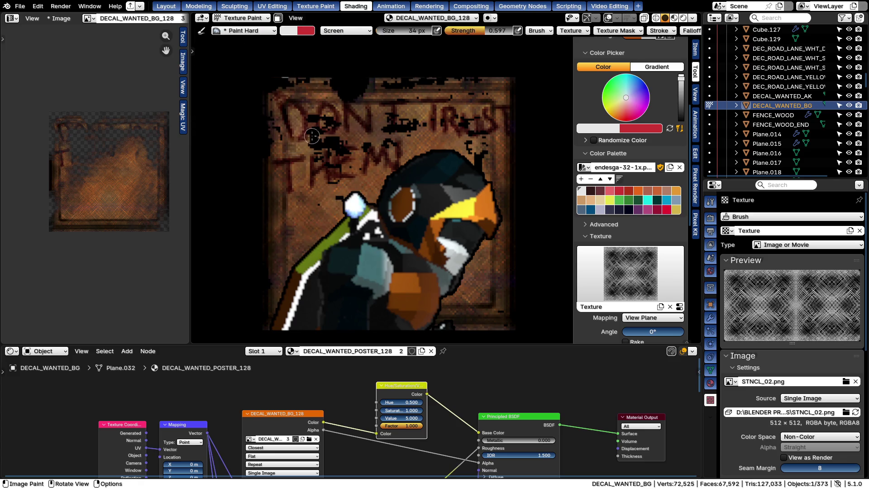
key("shift+f")
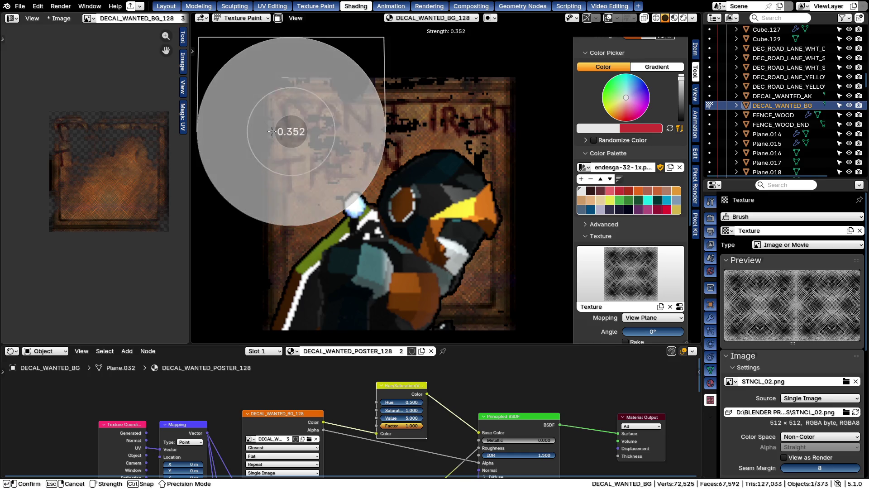
left_click(289, 133)
scroll(319, 187, "up", 2)
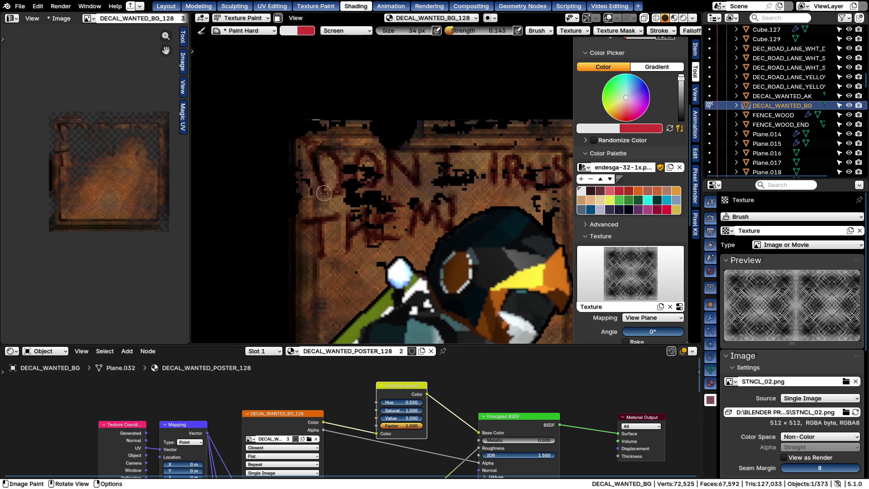
Undo trial lightening streaks on the left edge and paint a stroke in black
left_click_drag(324, 193, 320, 186)
left_click_drag(313, 148, 336, 192)
key("ctrl+z")
left_click(590, 191)
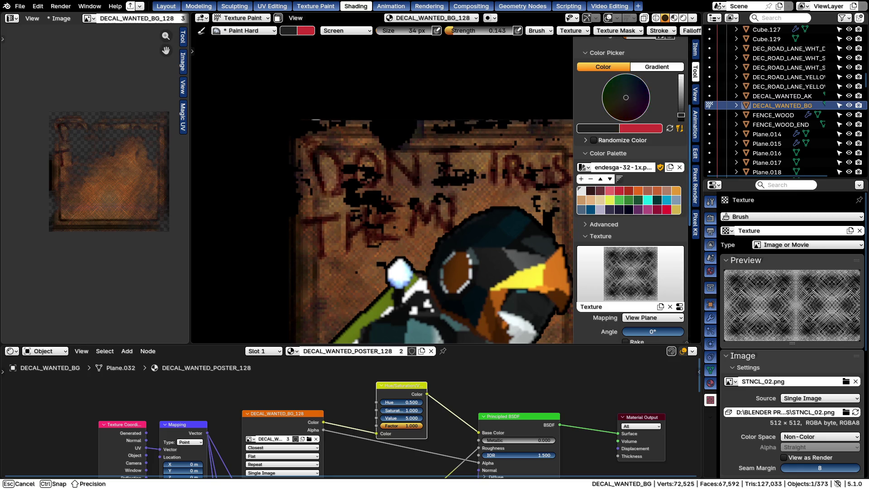
left_click_drag(300, 221, 331, 216)
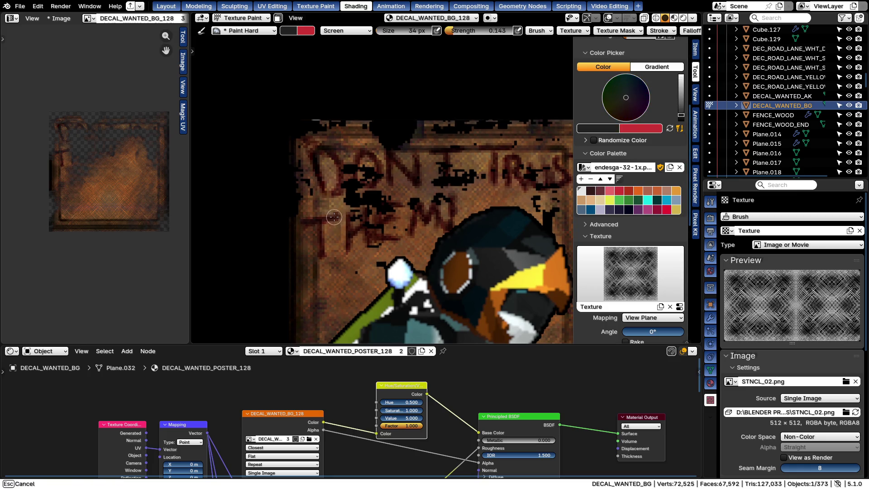
right_click(314, 218)
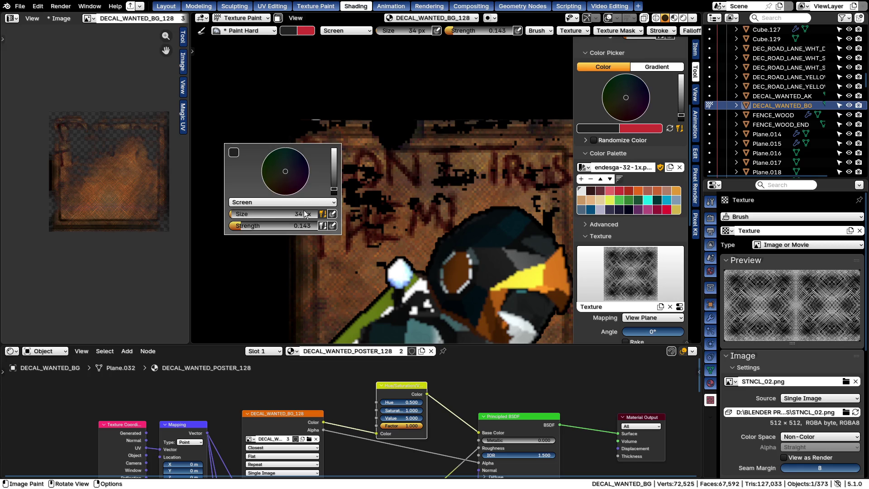
Switch the blend back to Overlay and shade the poster with dark strokes
left_click(256, 203)
left_click(245, 331)
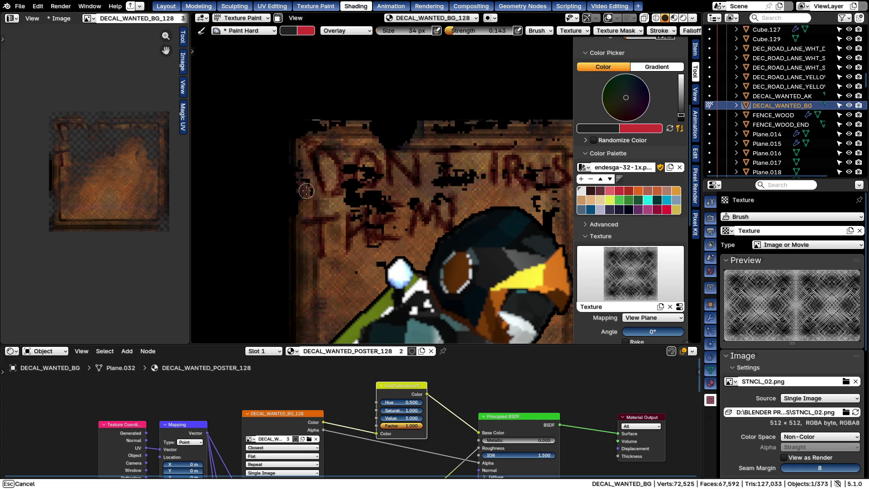
mouse_move(322, 255)
left_mouse_down()
mouse_move(315, 222)
mouse_move(335, 218)
left_mouse_up()
mouse_move(345, 255)
left_mouse_down()
mouse_move(347, 217)
mouse_move(365, 232)
mouse_move(378, 204)
mouse_move(377, 239)
mouse_move(401, 236)
left_mouse_up()
mouse_move(405, 204)
left_mouse_down()
mouse_move(443, 222)
mouse_move(459, 200)
left_mouse_up()
scroll(452, 217, "down", 4)
mouse_move(419, 221)
middle_mouse_down("shift")
mouse_move(347, 218)
mouse_move(330, 203)
middle_mouse_up("shift")
scroll(329, 177, "up", 2)
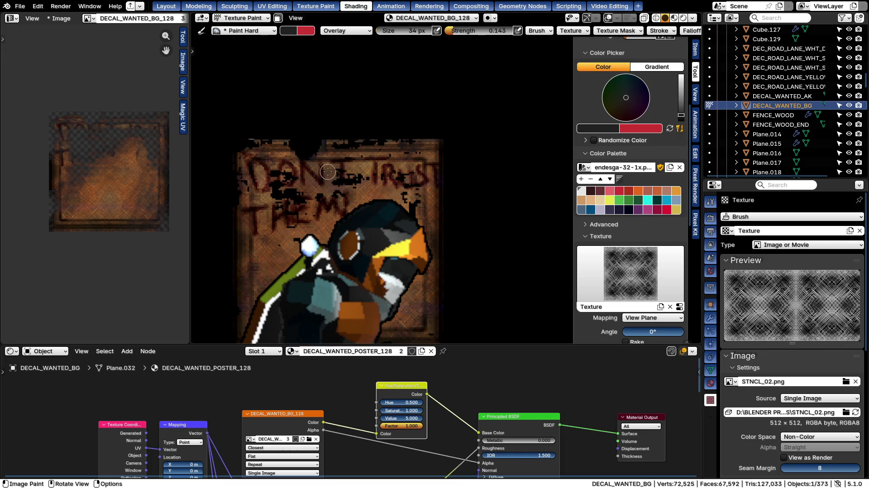
Brighten the D lettering with red overlay strokes, then swap back to black
key("x")
scroll(292, 211, "up", 2)
left_click_drag(288, 199, 305, 251)
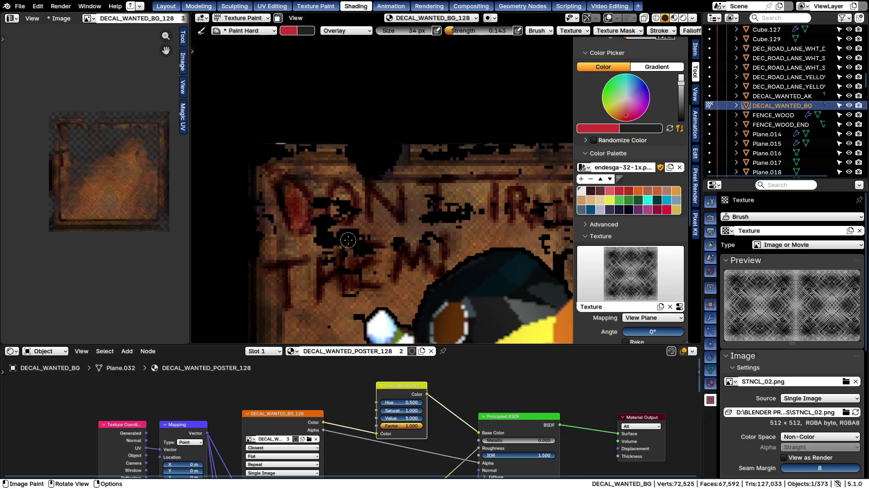
scroll(348, 240, "down", 1)
mouse_move(346, 219)
left_mouse_down()
mouse_move(353, 238)
mouse_move(387, 243)
left_mouse_up()
scroll(408, 288, "down", 3)
scroll(500, 308, "up", 3)
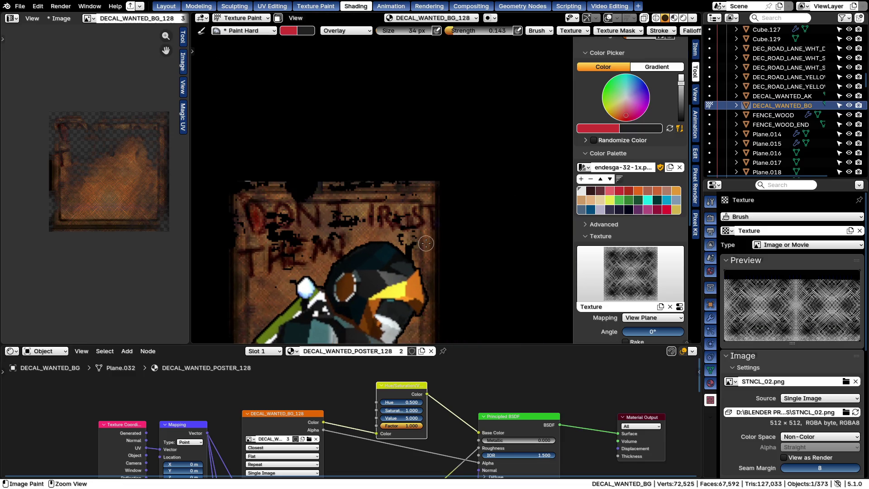
key("x")
scroll(257, 210, "up", 2)
key("f")
Set a 10 px black brush at 0.486 strength and begin darkening the lettering
left_click(255, 224)
left_click_drag(252, 237, 252, 236)
left_click(237, 207)
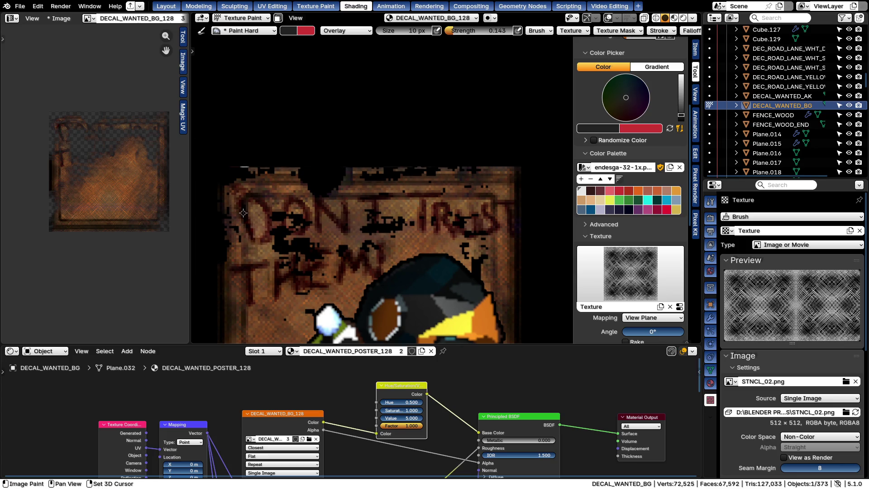
key("shift+f")
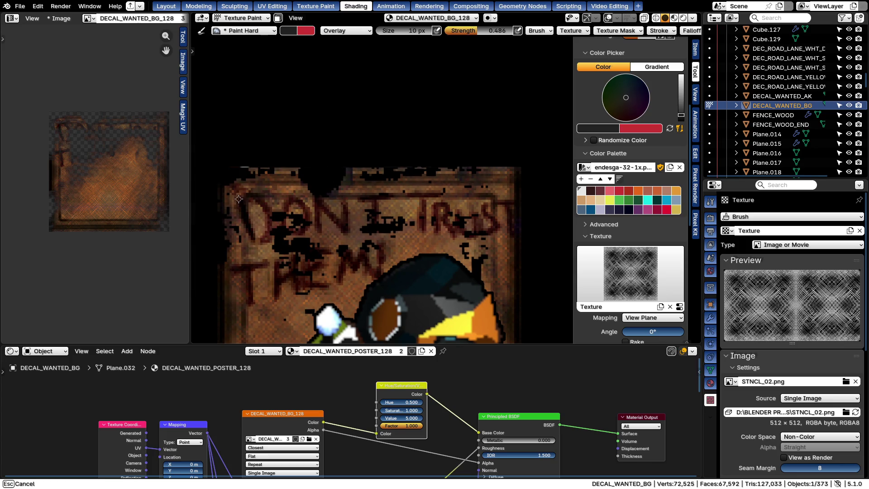
Darken the DON'T and TRUST lettering with short black overlay strokes
left_click_drag(257, 239, 261, 235)
left_click_drag(287, 204, 287, 204)
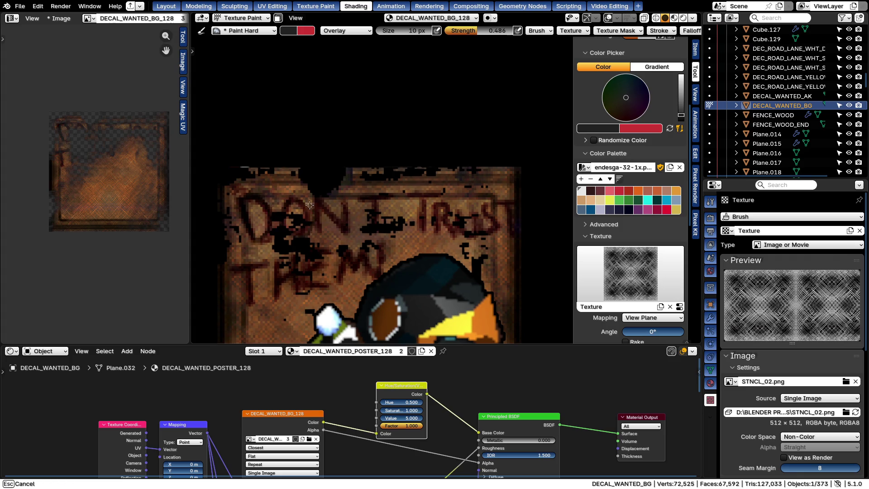
left_click_drag(303, 234, 292, 198)
mouse_move(320, 231)
left_mouse_down()
mouse_move(320, 216)
mouse_move(373, 207)
mouse_move(384, 193)
mouse_move(395, 245)
left_mouse_up()
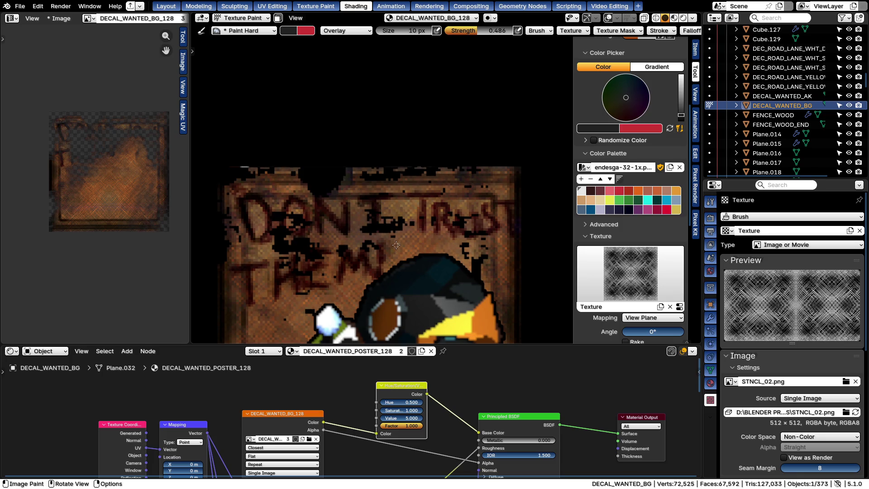
left_click_drag(349, 201, 351, 197)
left_click_drag(410, 201, 436, 230)
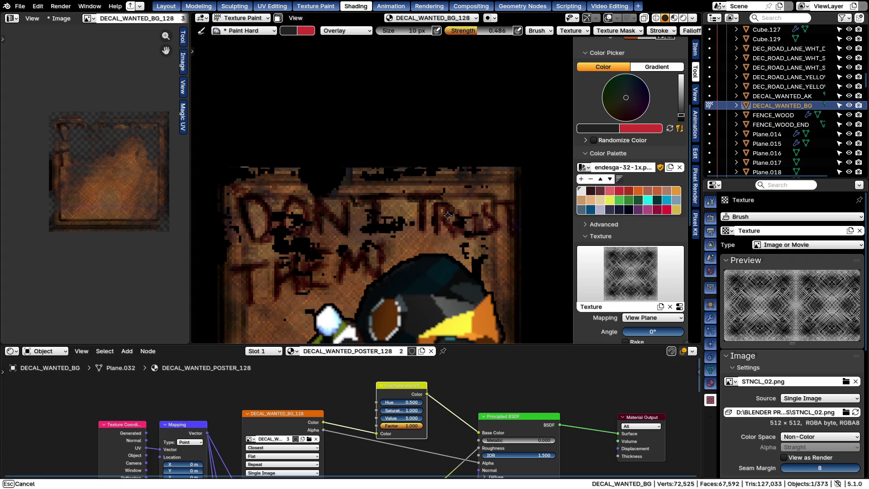
mouse_move(461, 238)
left_mouse_down()
mouse_move(461, 217)
mouse_move(487, 205)
mouse_move(485, 238)
left_mouse_up()
left_click_drag(496, 205, 511, 205)
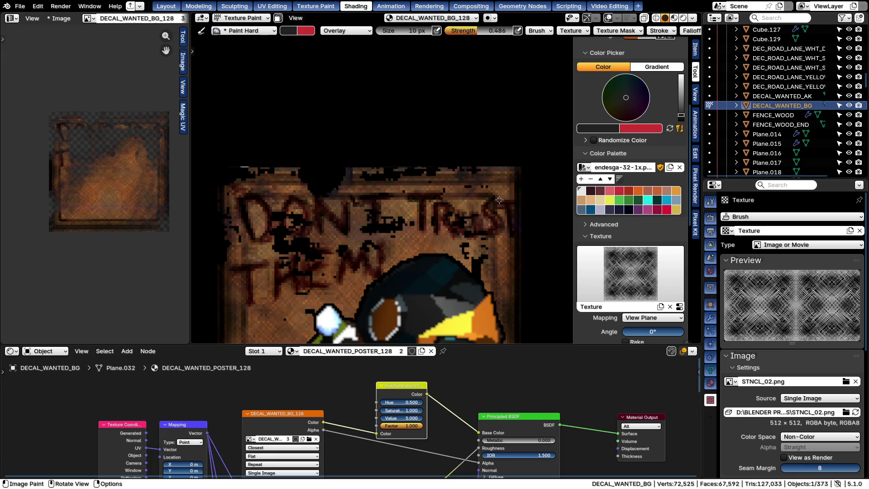
scroll(404, 204, "down", 3)
scroll(367, 255, "up", 2)
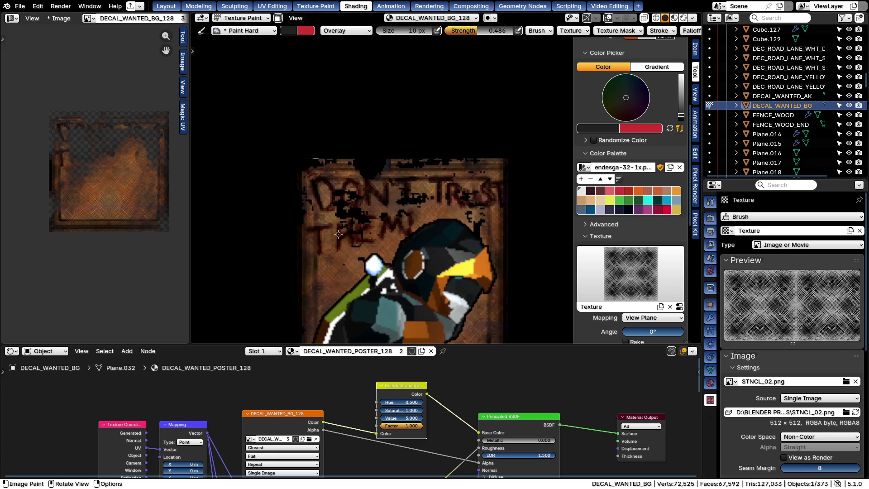
scroll(308, 230, "up", 2)
Darken the THEM lettering, then raise the paint colour to full value
mouse_move(308, 229)
left_mouse_down()
mouse_move(327, 219)
mouse_move(319, 232)
mouse_move(333, 262)
left_mouse_up()
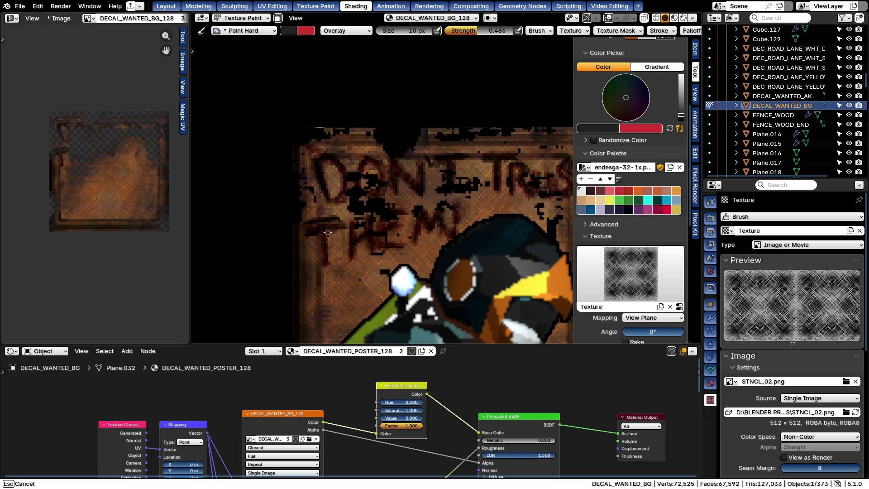
left_click_drag(319, 234, 348, 219)
left_click_drag(358, 260, 360, 247)
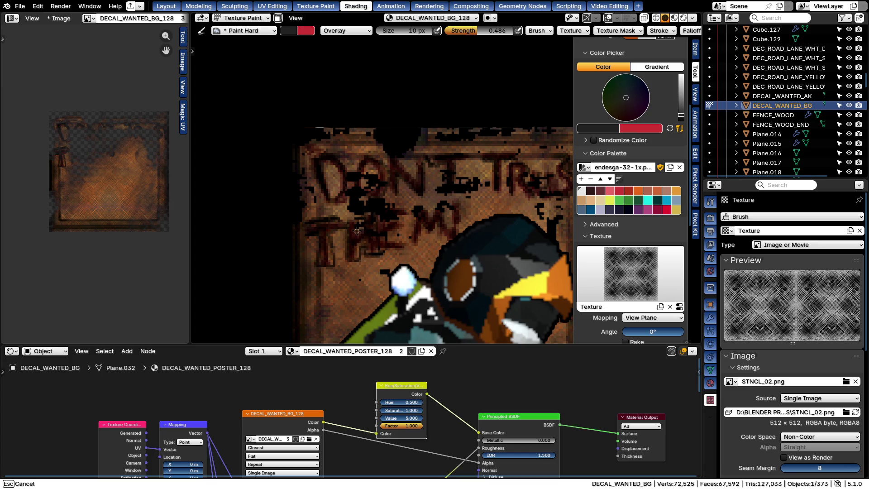
mouse_move(350, 212)
left_mouse_down()
mouse_move(416, 226)
mouse_move(406, 216)
mouse_move(394, 244)
mouse_move(410, 236)
left_mouse_up()
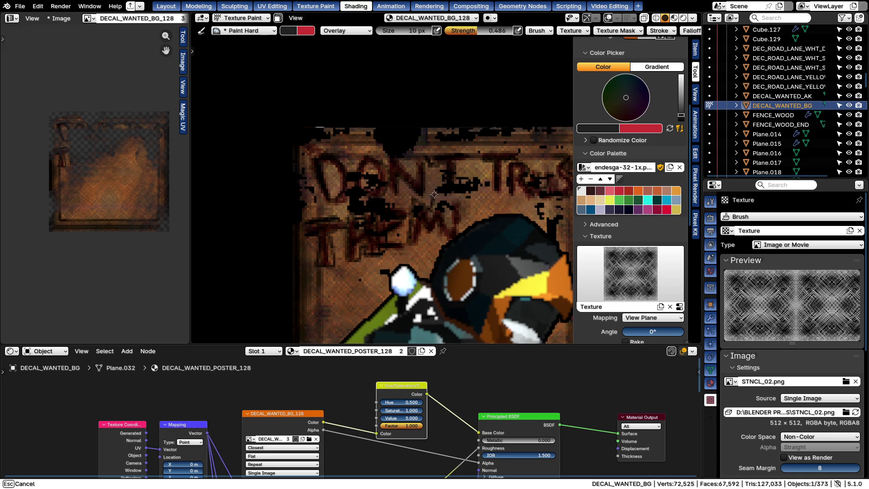
left_click_drag(450, 216, 460, 239)
scroll(465, 241, "down", 3)
scroll(378, 219, "up", 1)
middle_click_drag(378, 220, 347, 202, "shift")
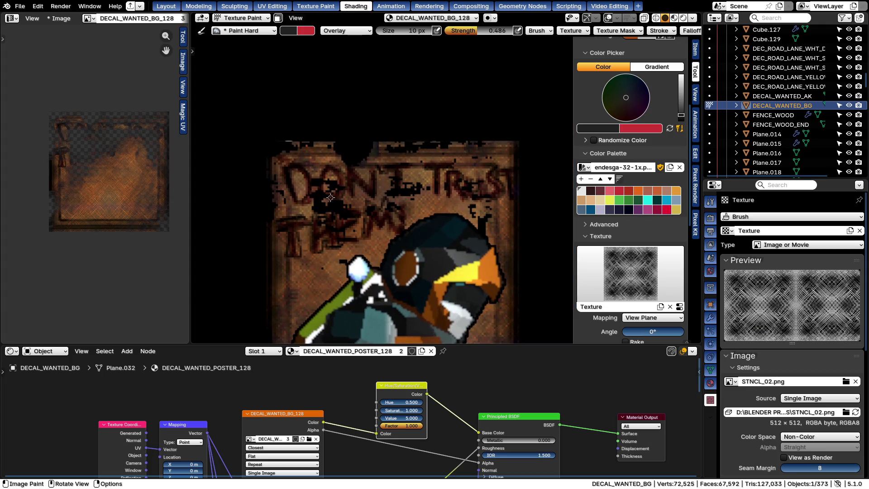
left_click_drag(681, 115, 681, 78)
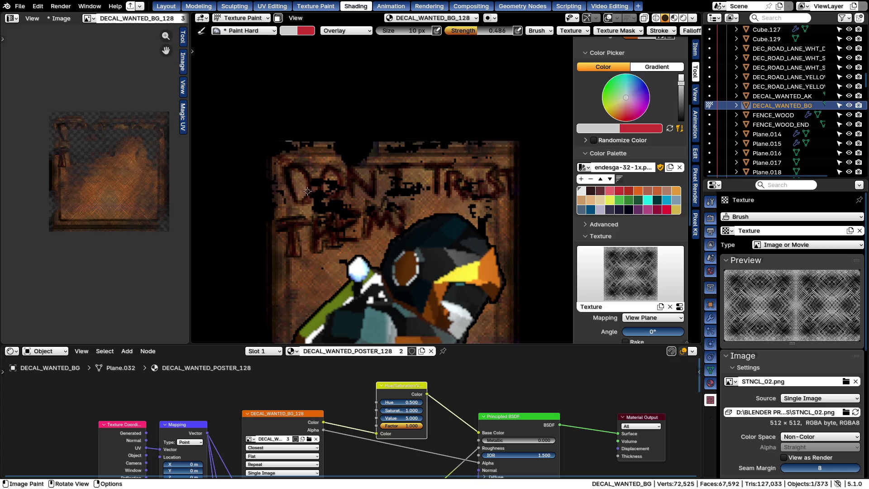
scroll(307, 192, "up", 2)
Resize the brush to 38 px and set its strength to 0.294
key("f")
left_click(292, 183)
key("shift+f")
left_click(268, 167)
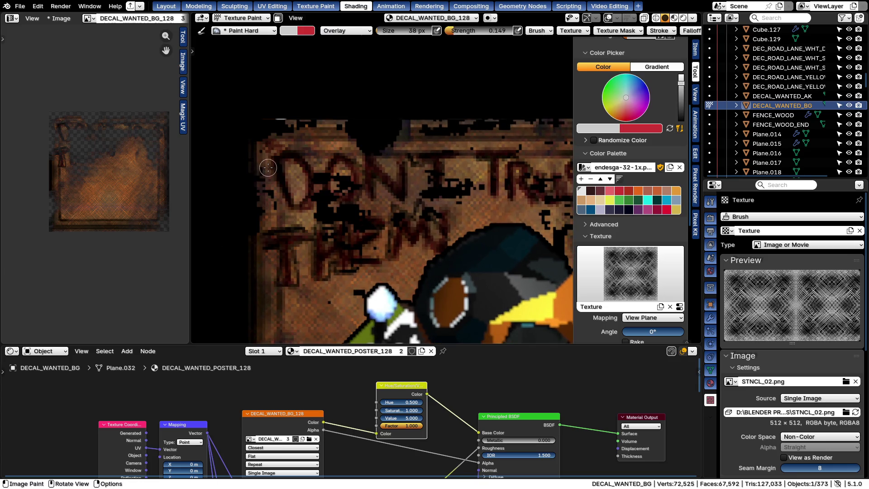
key("shift+f")
left_click(300, 196)
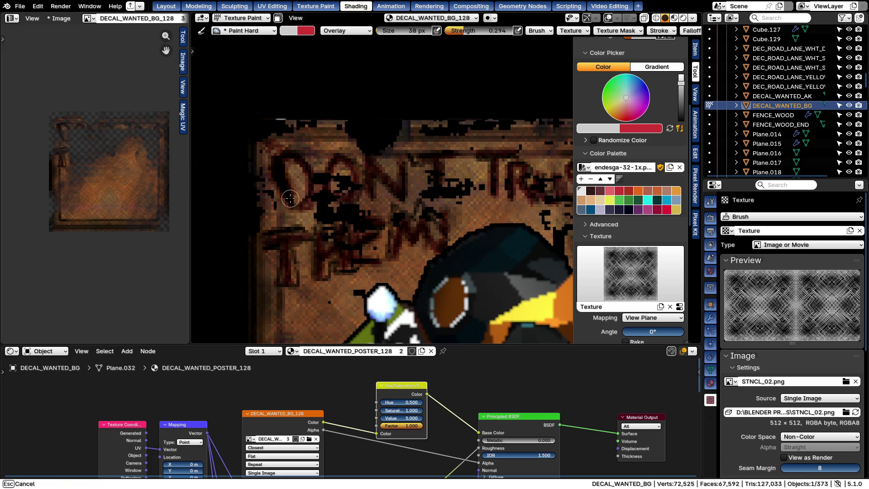
Switch the brush to Soft Light blending, make red active and settle on 44 px
right_click(352, 178)
left_click(282, 159)
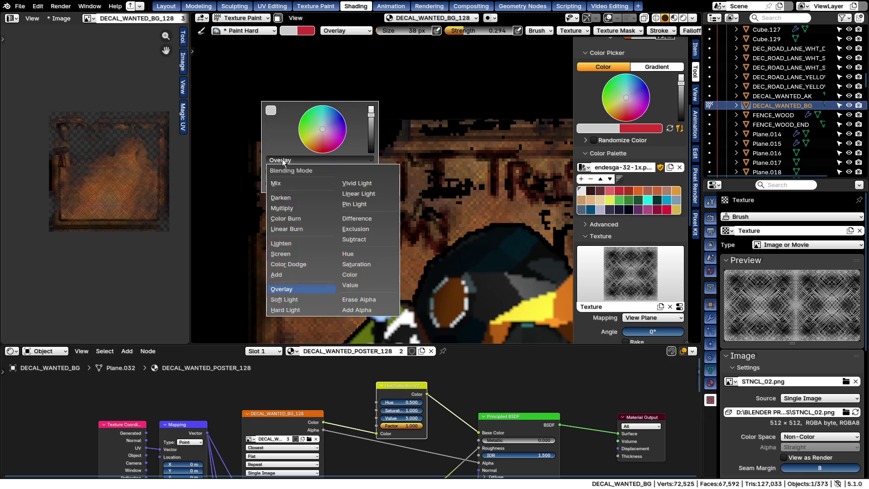
left_click(284, 299)
key("f")
left_click(556, 207)
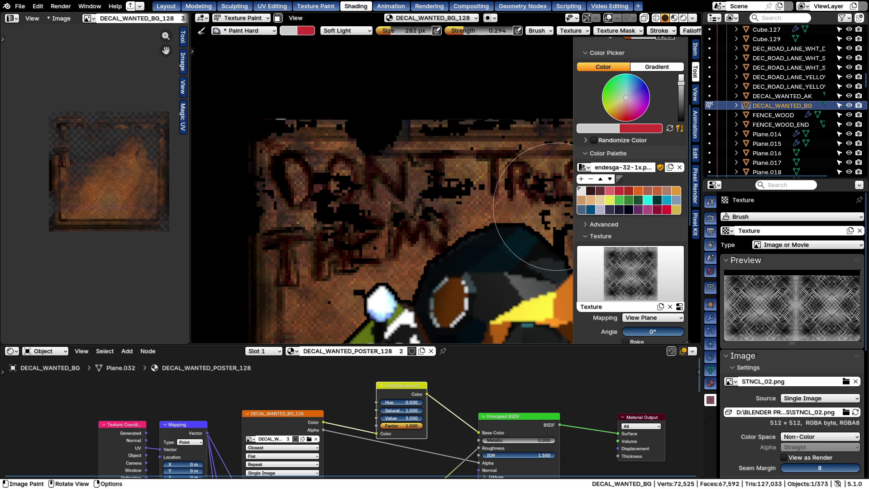
scroll(530, 230, "down", 5)
scroll(475, 251, "up", 2)
scroll(448, 234, "up", 1)
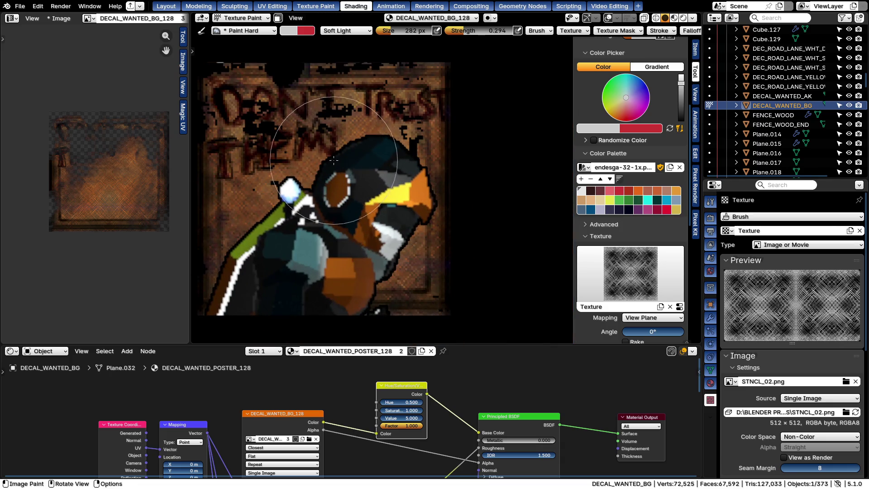
scroll(334, 160, "up", 2)
key("x")
key("f")
left_click(233, 198)
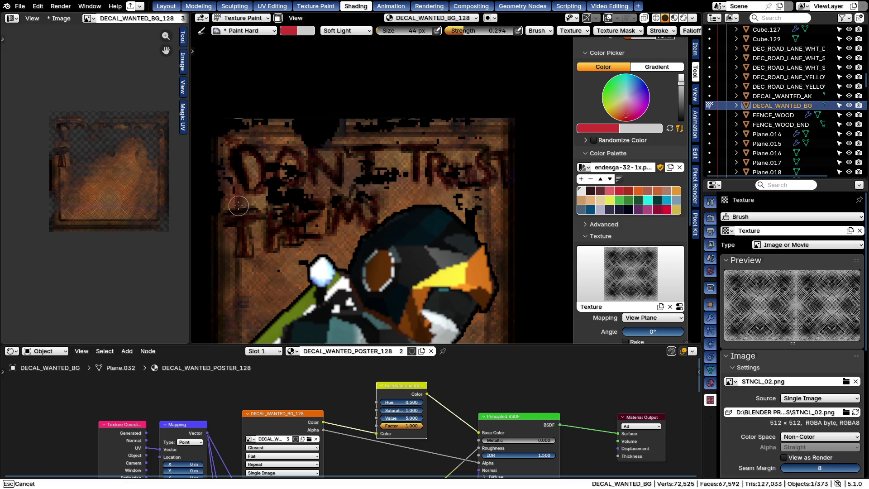
Undo a stray patch and paint soft red over the upper poster lettering
key("ctrl+z")
left_click_drag(248, 193, 274, 152)
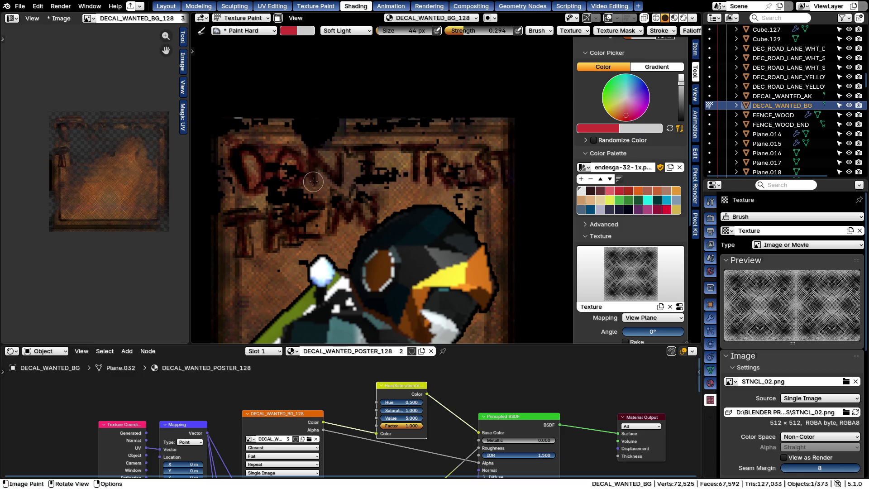
mouse_move(342, 182)
left_mouse_down()
mouse_move(353, 148)
mouse_move(391, 193)
left_mouse_up()
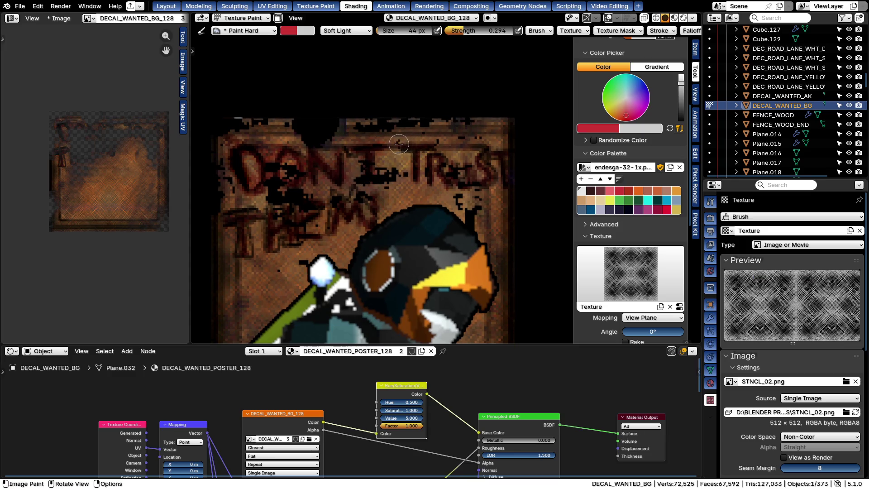
left_click_drag(416, 160, 419, 175)
Shrink to 16 px and redden the remaining lettering, including TRUST, with touch-up strokes
key("bracketleft")
key("bracketleft")
key("bracketleft")
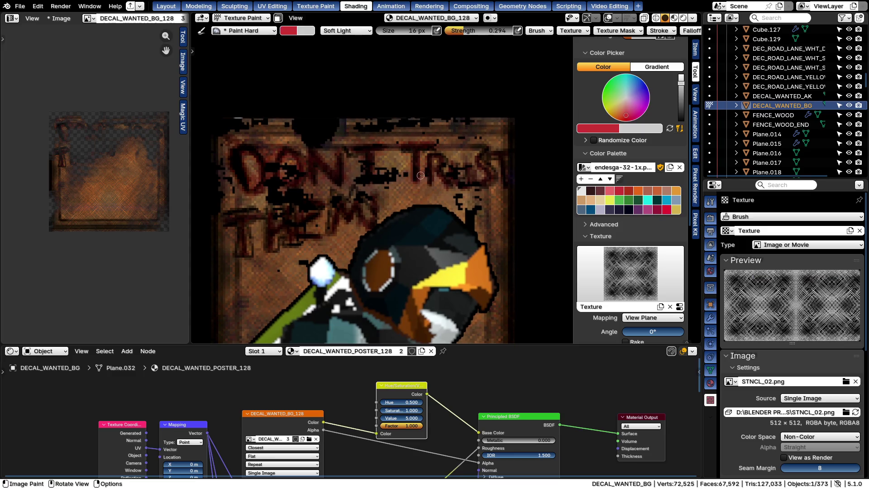
mouse_move(446, 181)
left_mouse_down()
mouse_move(450, 167)
mouse_move(483, 149)
left_mouse_up()
mouse_move(478, 190)
left_mouse_down()
mouse_move(493, 156)
mouse_move(506, 153)
left_mouse_up()
left_click_drag(245, 216, 239, 223)
left_click_drag(270, 253, 300, 253)
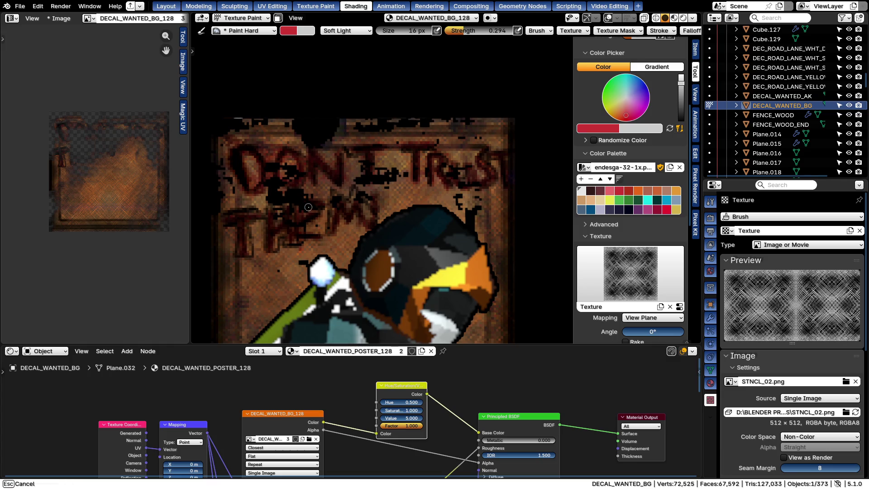
left_click_drag(308, 234, 325, 196)
mouse_move(359, 199)
left_mouse_down()
mouse_move(370, 195)
mouse_move(378, 213)
left_mouse_up()
scroll(376, 231, "down", 5)
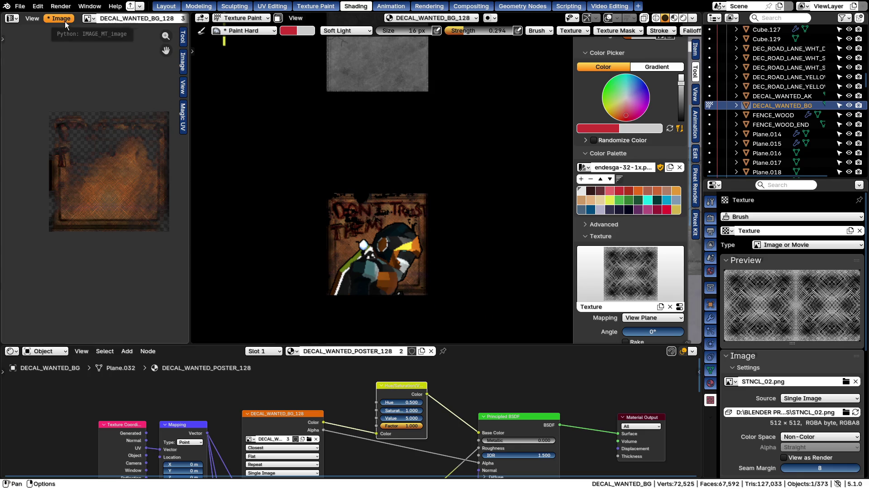
Save all edited images via F3, return the poster to Object Mode and deselect everything
key("F3")
type("save all")
key("Return")
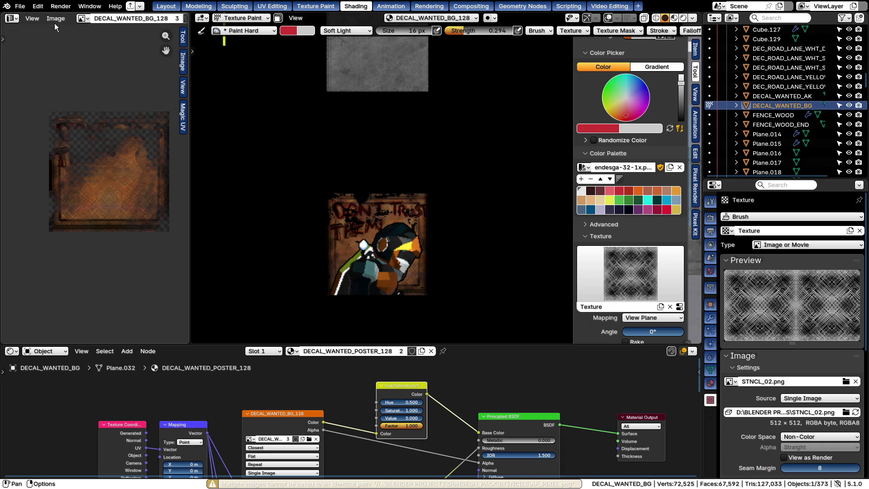
scroll(81, 121, "up", 4)
scroll(78, 163, "down", 1)
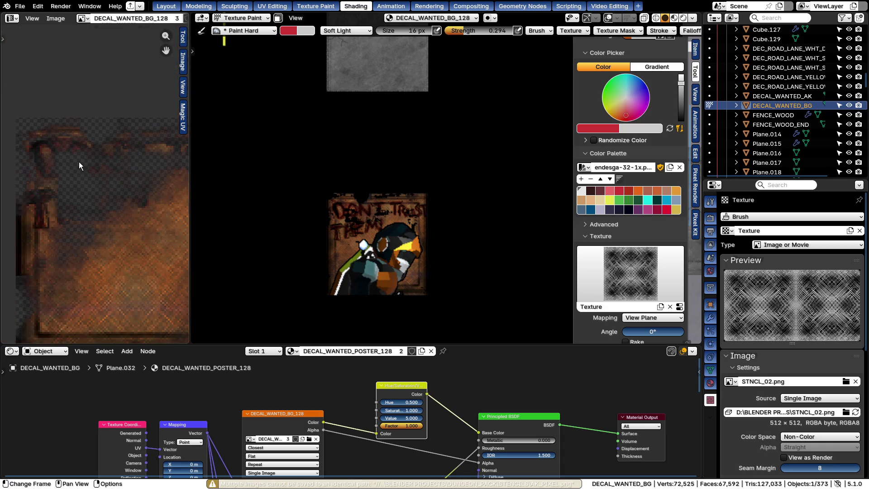
scroll(79, 162, "down", 1)
scroll(339, 216, "up", 5)
scroll(339, 217, "up", 1)
key("ctrl+Tab")
left_click(297, 213)
scroll(298, 213, "down", 1)
scroll(297, 212, "down", 2)
key("a")
key("alt+a")
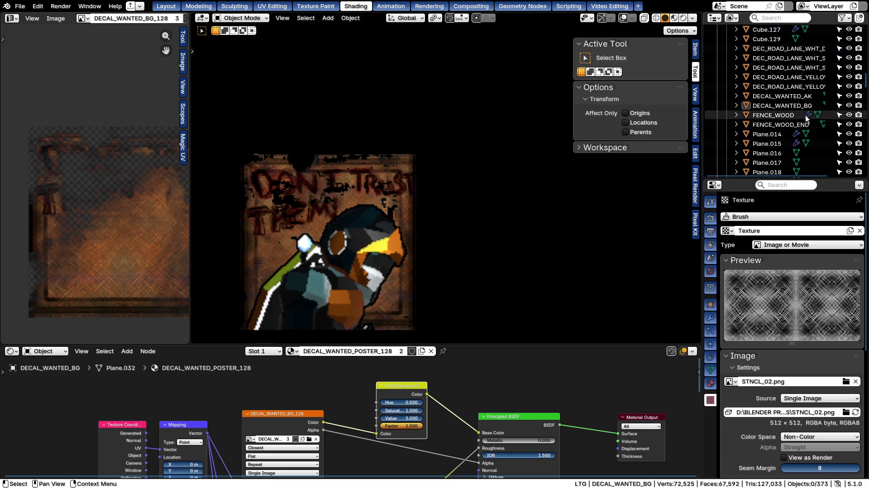
Select DECAL_WANTED_AK, enter Texture Paint and set the brush to Color Dodge
left_click(784, 97)
key("ctrl+Tab")
key("f")
key("Escape")
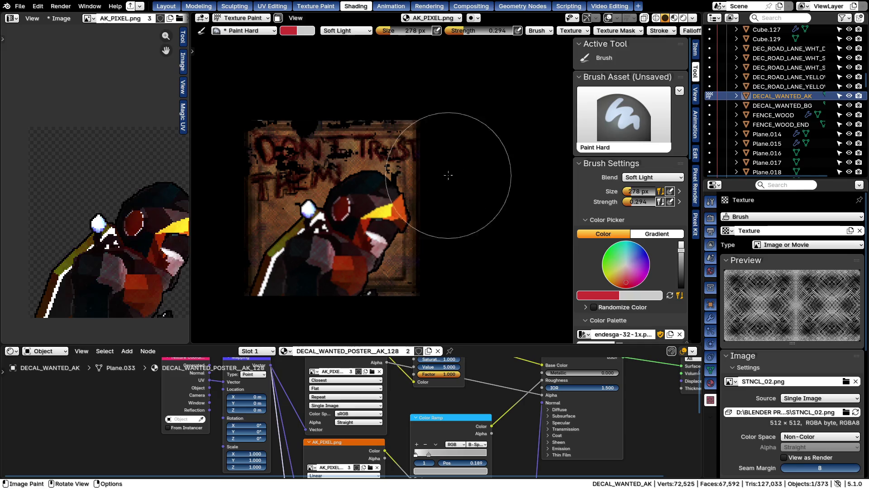
right_click(388, 179)
left_click(352, 167)
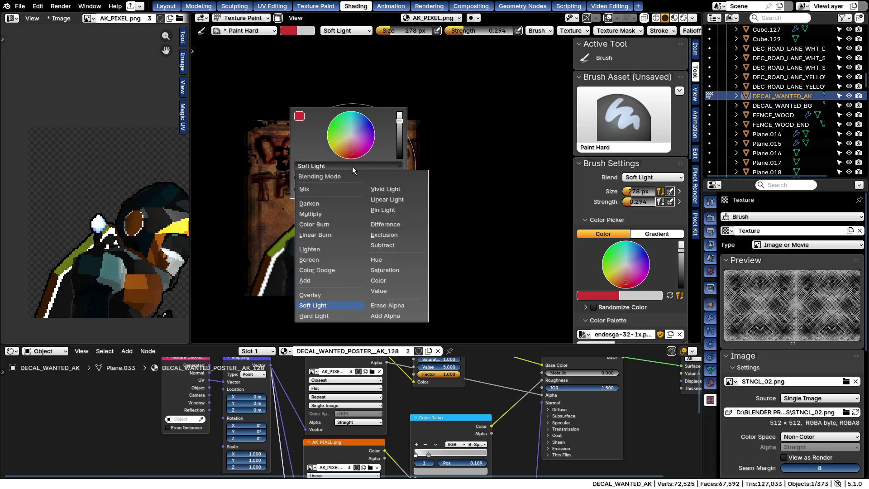
left_click(313, 271)
Try full-strength red Color Dodge strokes at 156 px and 24 px on the character, undoing each
mouse_move(314, 242)
left_mouse_down()
mouse_move(352, 194)
mouse_move(514, 68)
left_mouse_up()
key("ctrl+z")
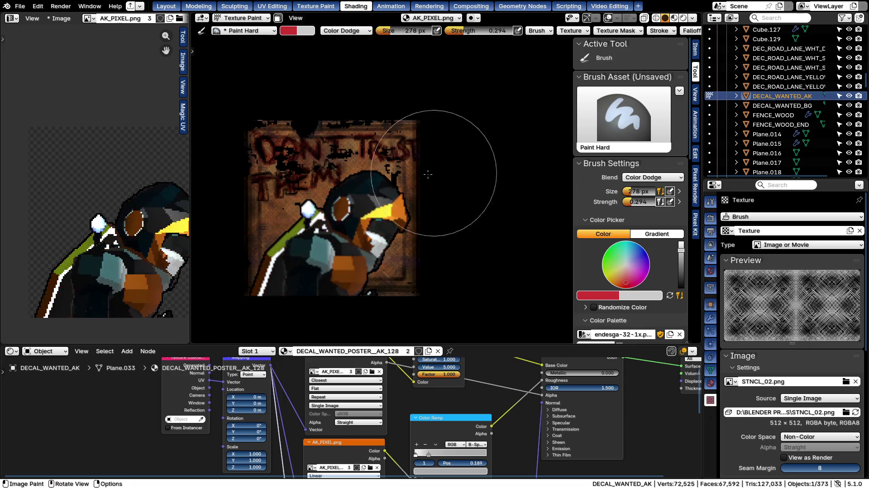
key("f")
left_click(407, 218)
key("shift+f")
left_click(466, 215)
left_click_drag(340, 197, 428, 272)
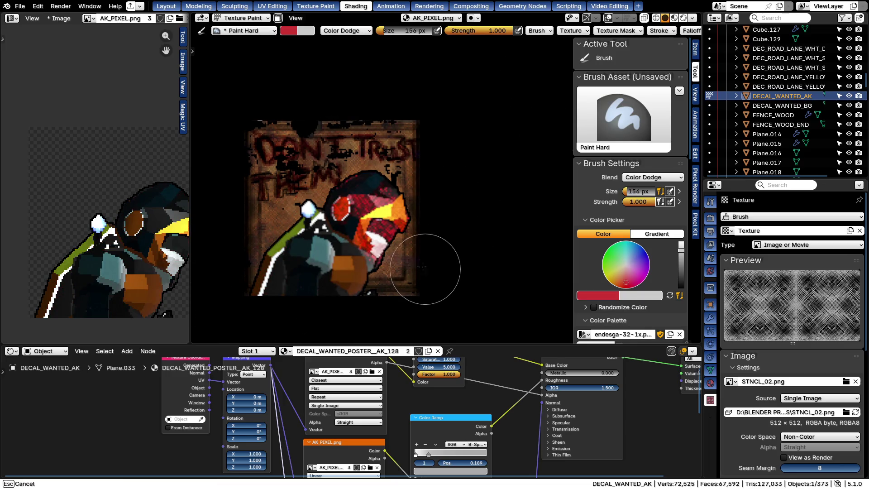
key("ctrl+z")
key("f")
left_click(269, 281)
left_click_drag(306, 259, 405, 204)
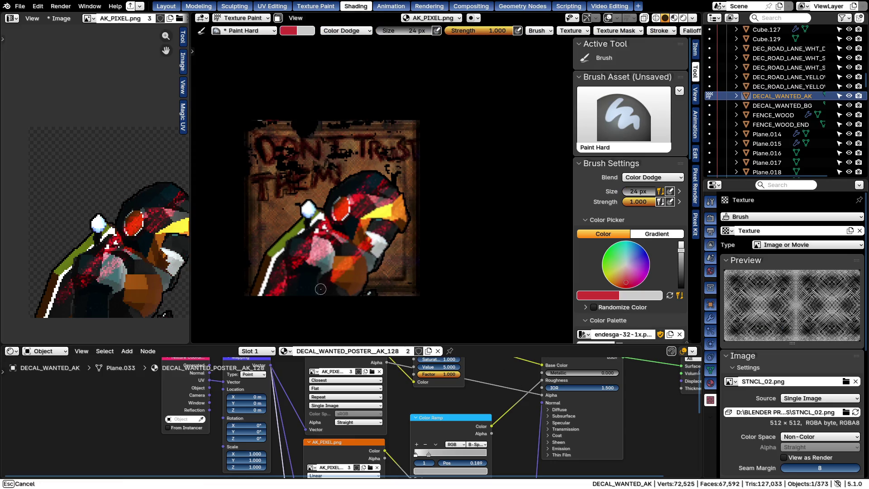
key("ctrl+z")
Switch the brush to Multiply blending through the quick brush settings
right_click(326, 176)
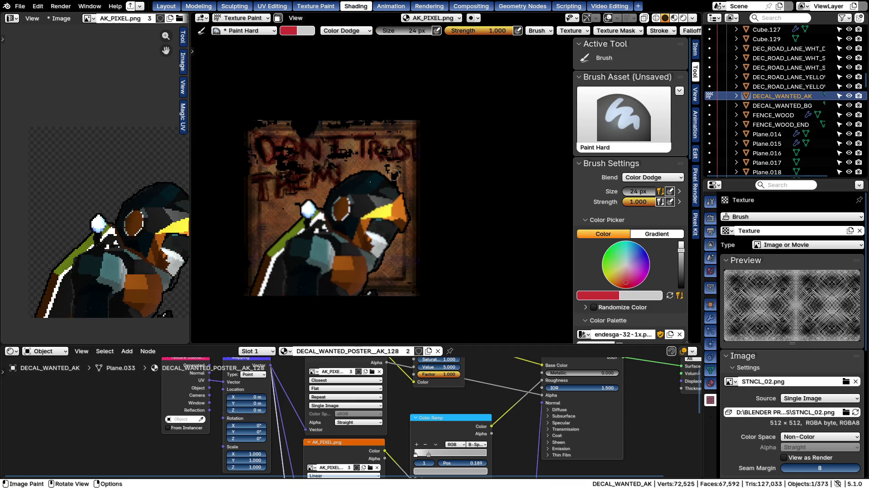
right_click(309, 173)
left_click(241, 161)
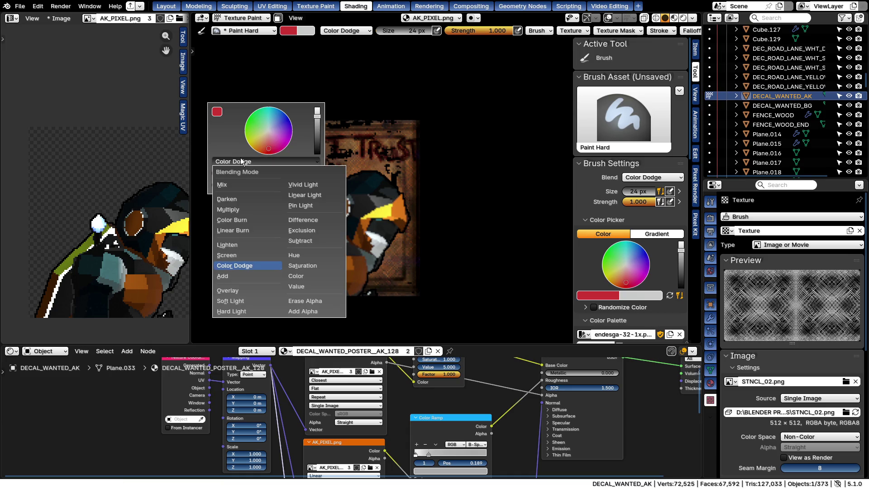
left_click(233, 209)
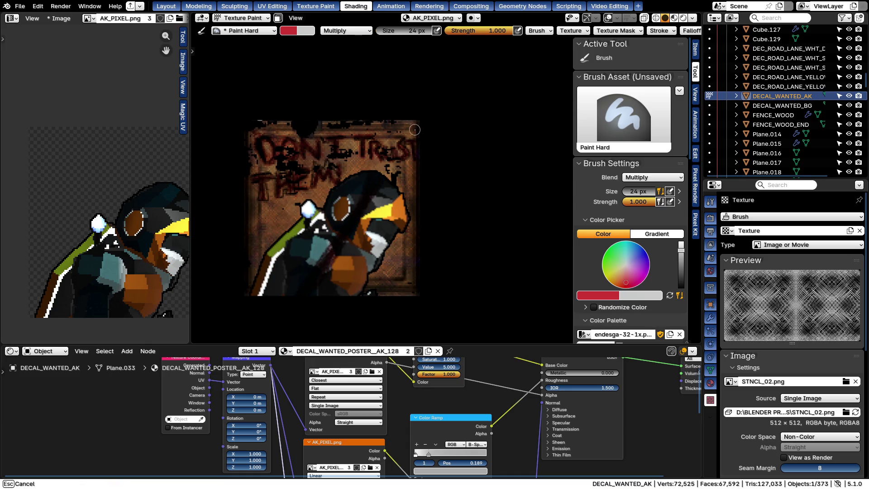
right_click(262, 207)
left_click(262, 205)
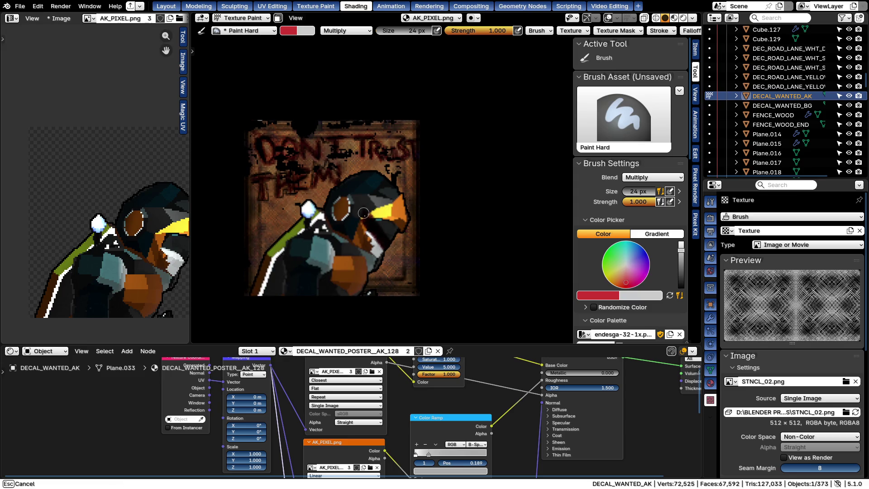
right_click(336, 170)
left_click(337, 169)
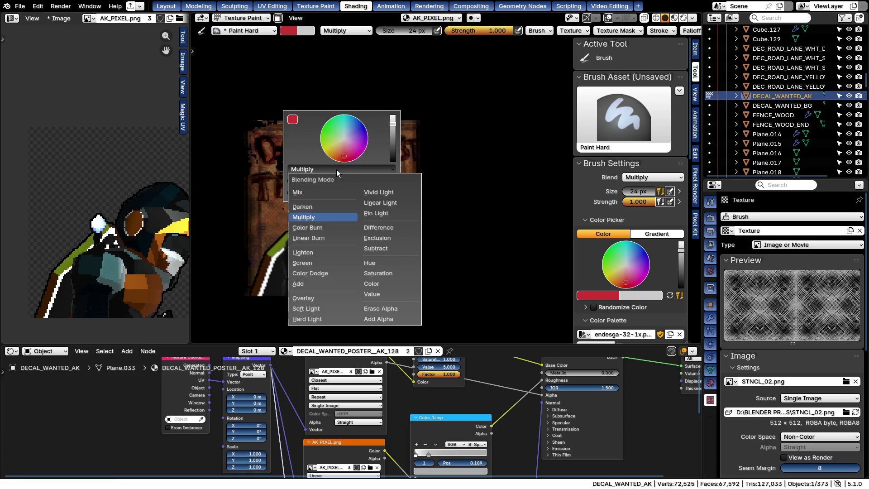
Set Erase Alpha blending and erase the brown diagonal and texture around the character at 246 px
left_click(379, 307)
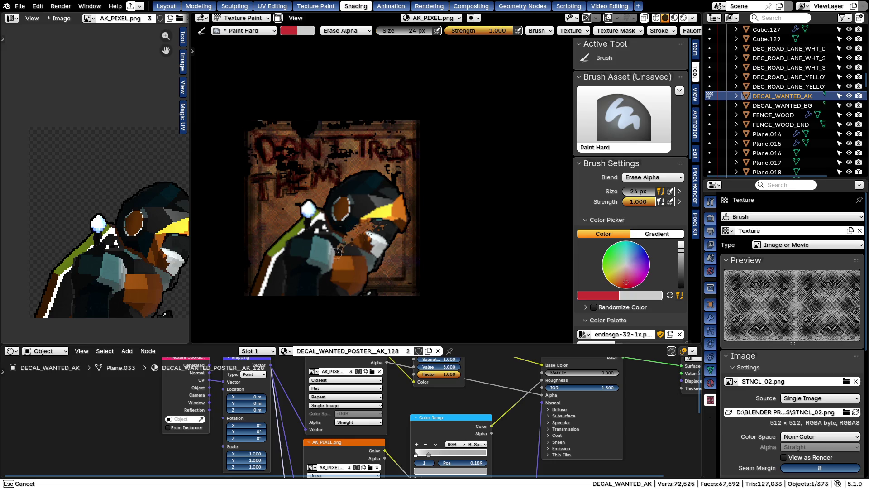
left_click_drag(407, 217, 354, 243)
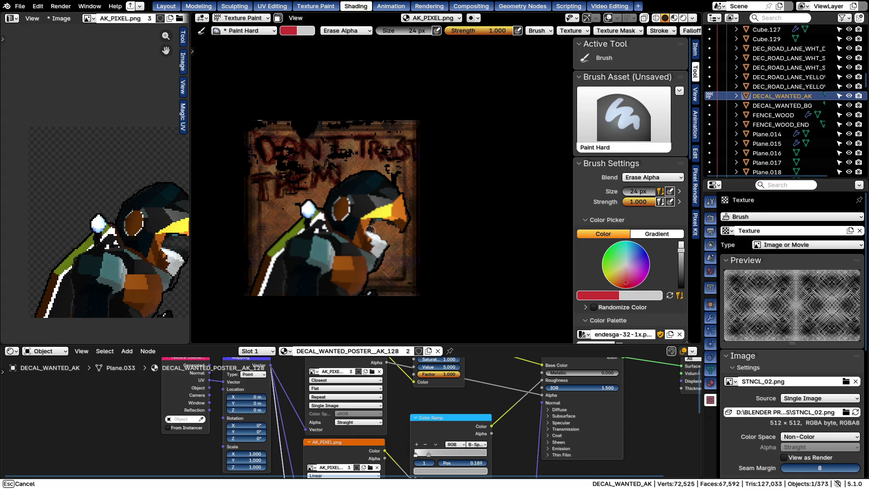
middle_click_drag(425, 293, 404, 246)
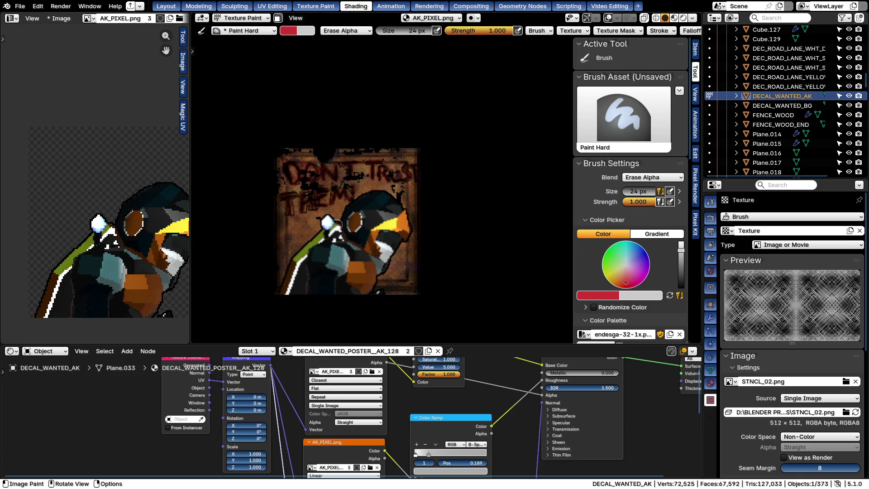
key("f")
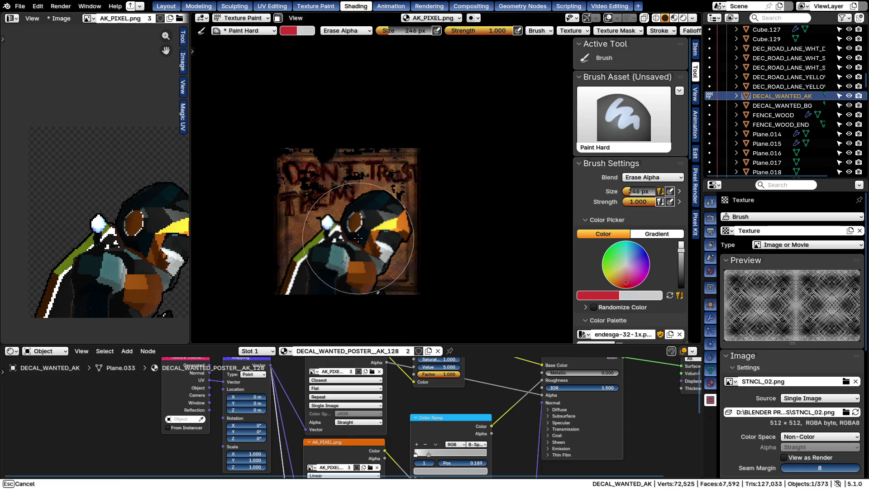
left_click_drag(333, 275, 441, 244)
Softly erase across the decal at 0.137 strength, then swap the brush colour to black
key("shift+f")
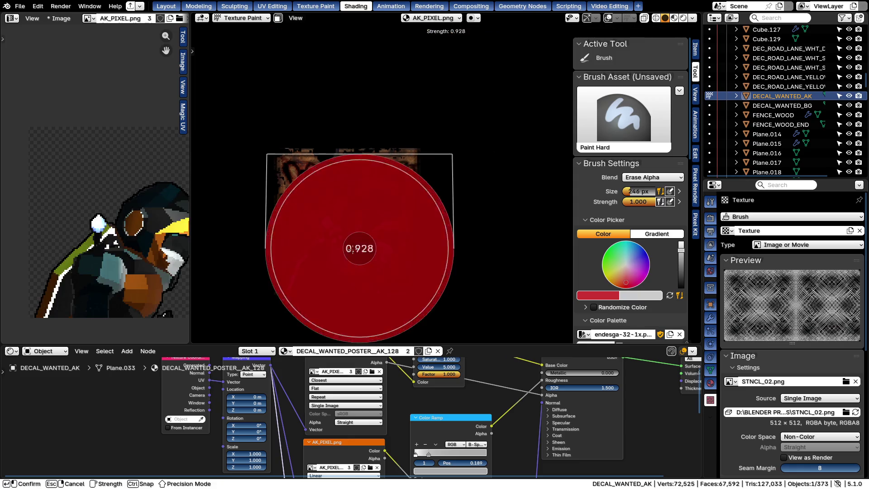
left_click(292, 245)
mouse_move(271, 262)
left_mouse_down()
mouse_move(328, 260)
mouse_move(356, 271)
mouse_move(332, 270)
left_mouse_up()
scroll(350, 278, "up", 1)
mouse_move(413, 200)
left_mouse_down()
mouse_move(408, 220)
mouse_move(403, 210)
left_mouse_up()
key("x")
left_click_drag(347, 244, 348, 241)
left_click_drag(681, 249, 681, 287)
mouse_move(345, 219)
left_mouse_down()
mouse_move(330, 262)
mouse_move(318, 253)
mouse_move(417, 243)
left_mouse_up()
Raise strength to 0.201, resize, erase across the penguin's head and beak, then undo it
key("shift+f")
left_click(330, 262)
scroll(370, 223, "up", 1)
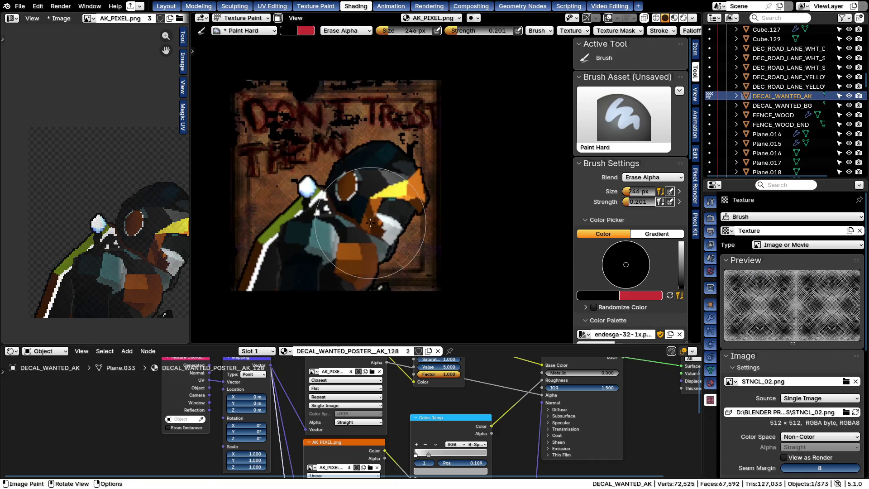
key("shift+f")
left_click(445, 225)
key("f")
left_click(314, 257)
left_click_drag(319, 272, 485, 136)
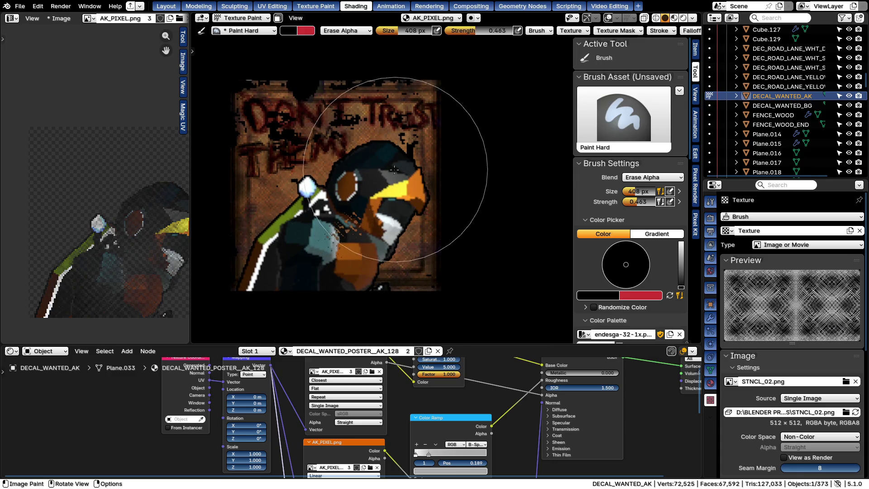
left_click_drag(397, 169, 505, 170)
scroll(432, 208, "down", 1)
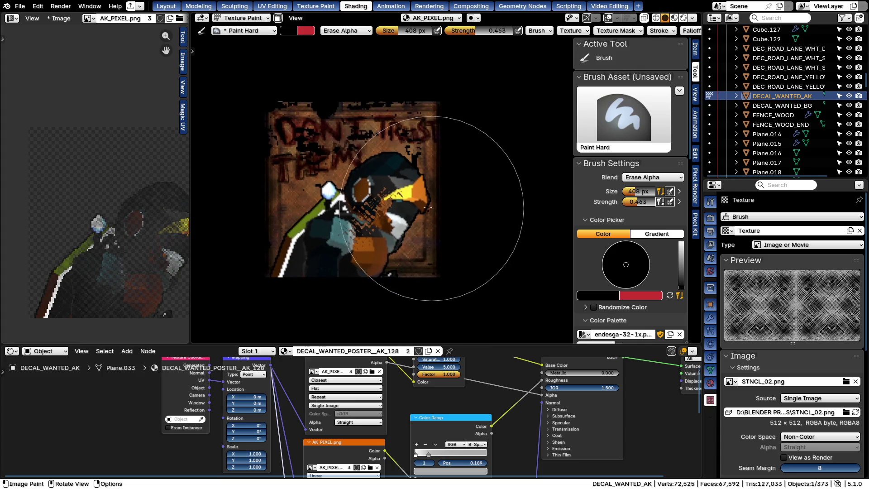
key("ctrl+z")
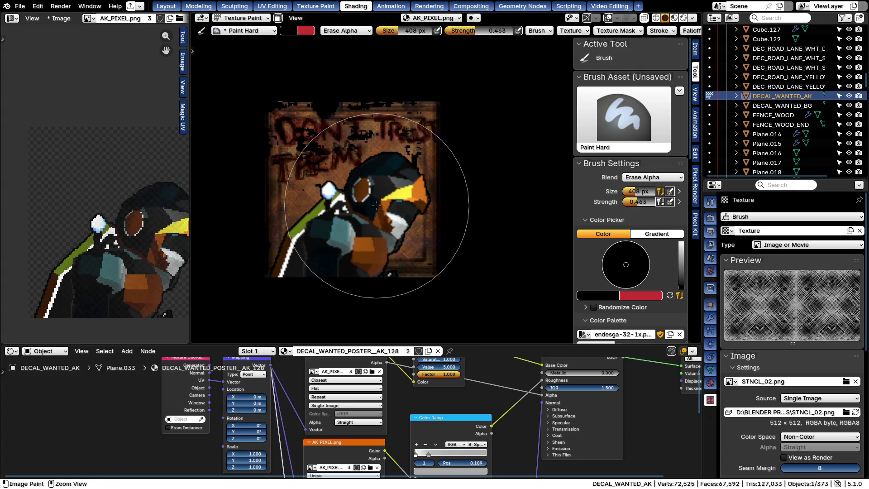
Re-enter texture painting at full strength, test and undo an erase, and inspect the texture mask settings
key("ctrl+Tab")
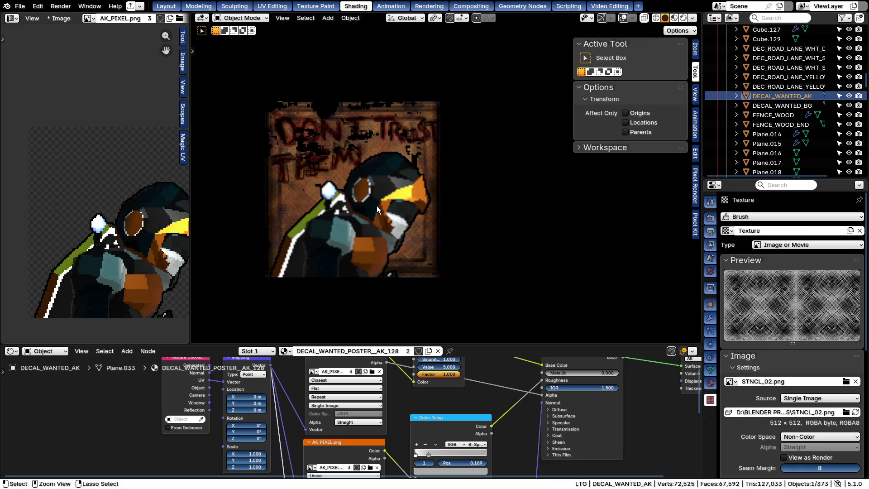
key("ctrl+Tab")
key("shift+f")
left_click(434, 286)
left_click_drag(367, 259, 506, 115)
key("ctrl+z")
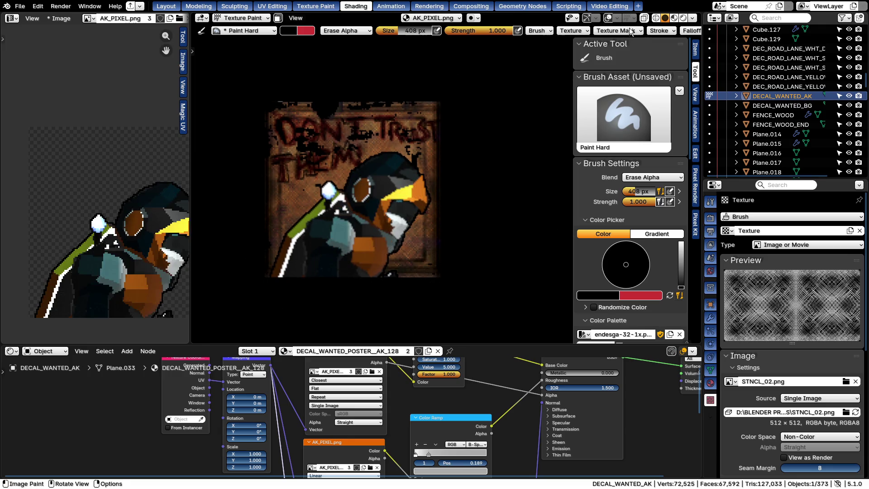
left_click(628, 32)
left_click(665, 46)
Enlarge the erase brush to 408 px, switch to Rendered shading and return to a front-on poster view
key("f")
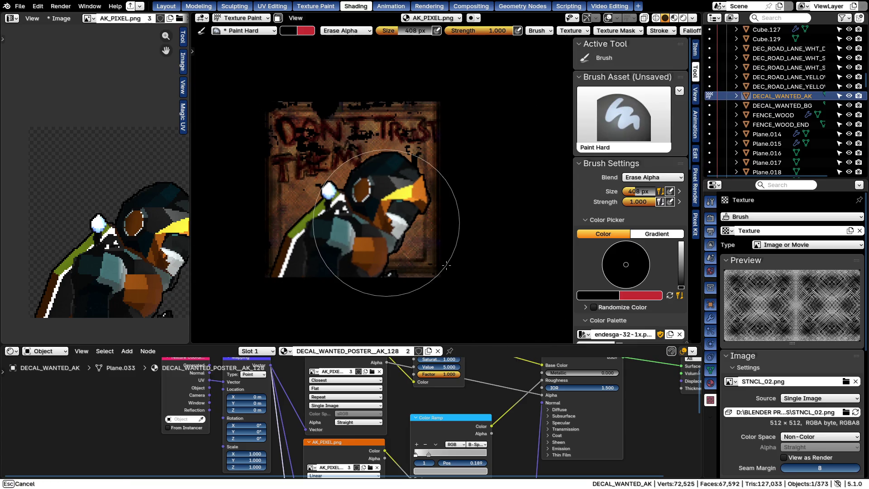
left_click(445, 265)
left_click_drag(450, 291, 394, 224)
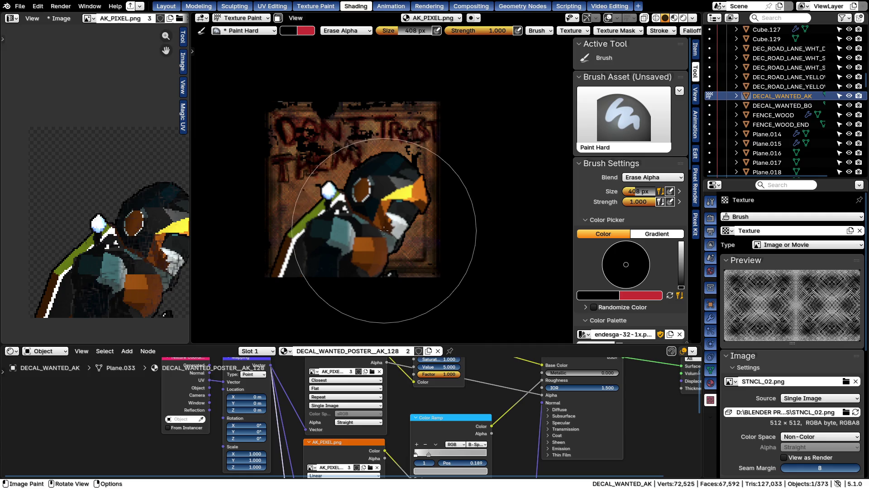
middle_click_drag(394, 224, 413, 149)
key("z")
left_click(405, 83)
key("f")
left_click(521, 318)
left_click(439, 235)
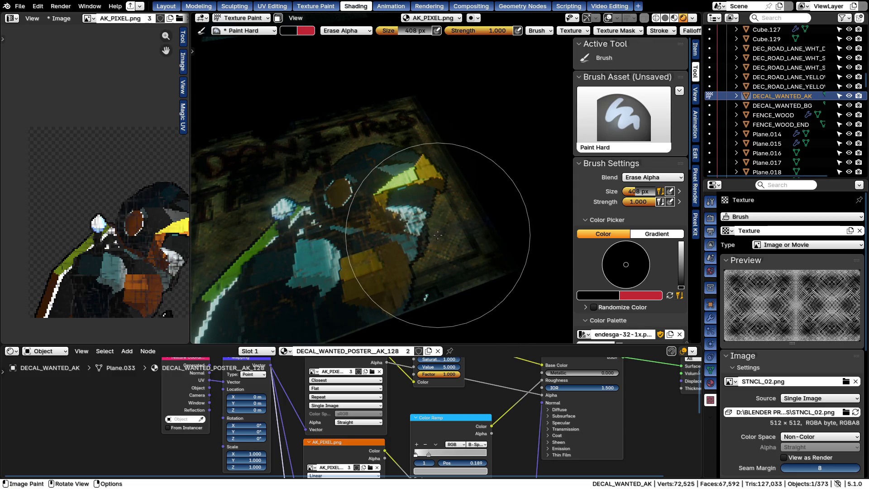
middle_click_drag(438, 236, 416, 218)
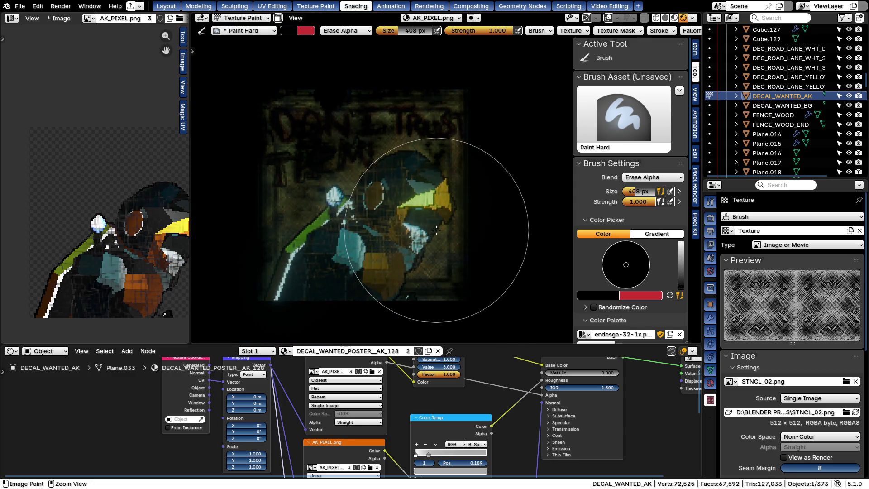
right_click(376, 216)
Try Lighten blending with a test crosshatch stroke over the character, then revert it
left_click(333, 205)
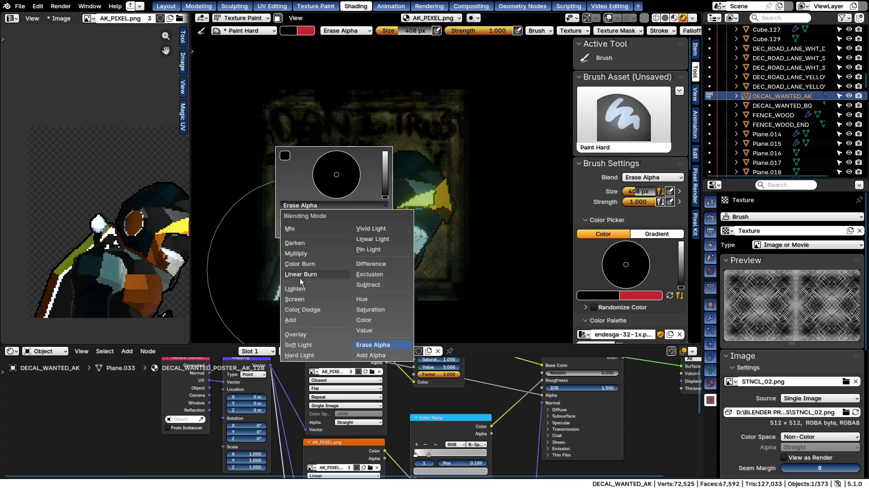
left_click(294, 288)
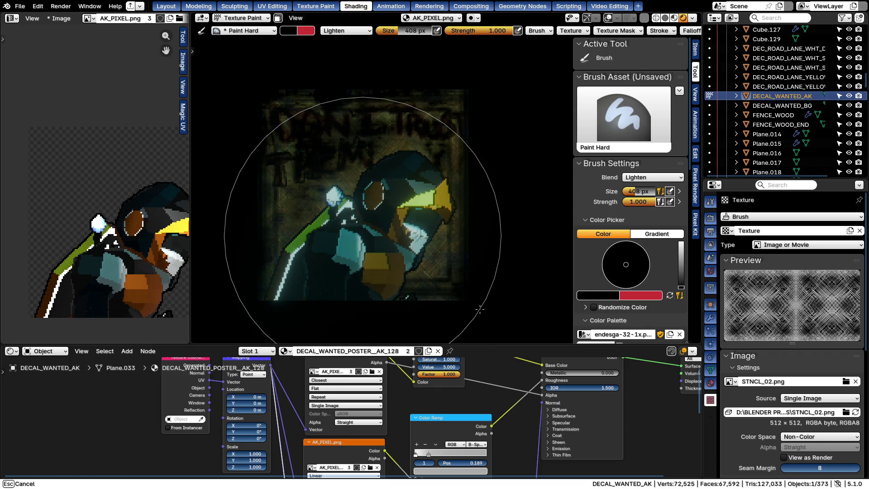
key("f")
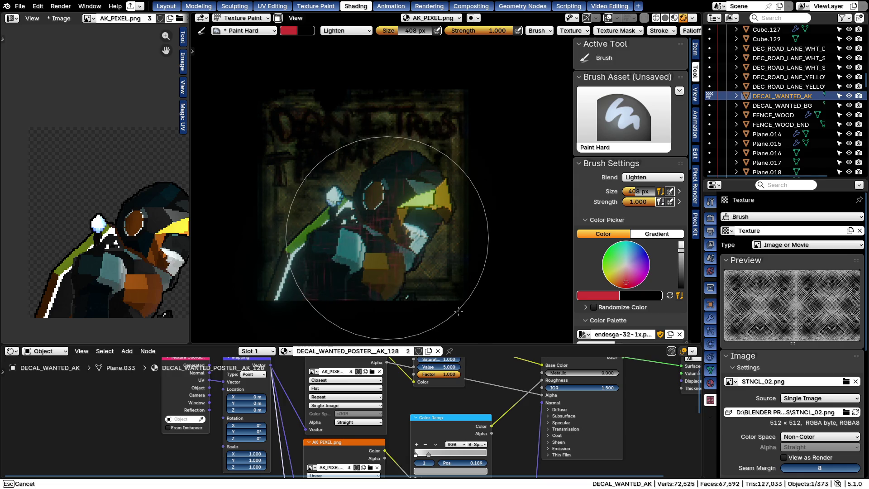
left_click_drag(482, 325, 402, 330)
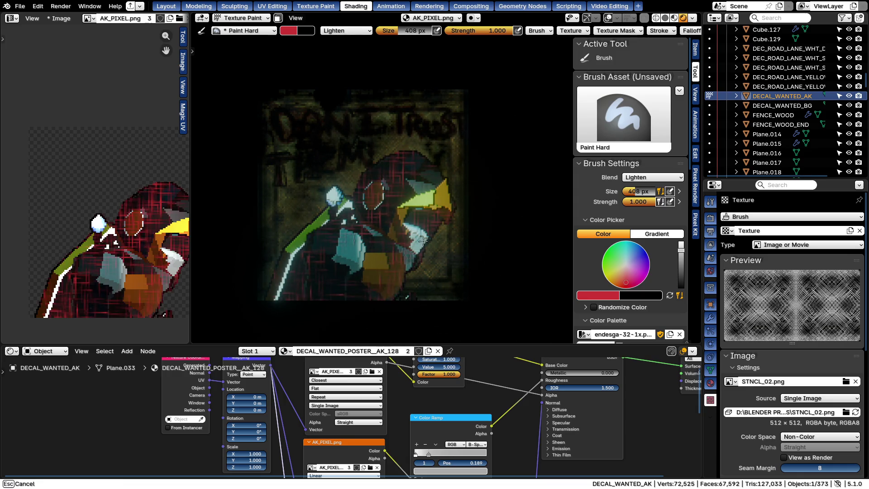
key("Escape")
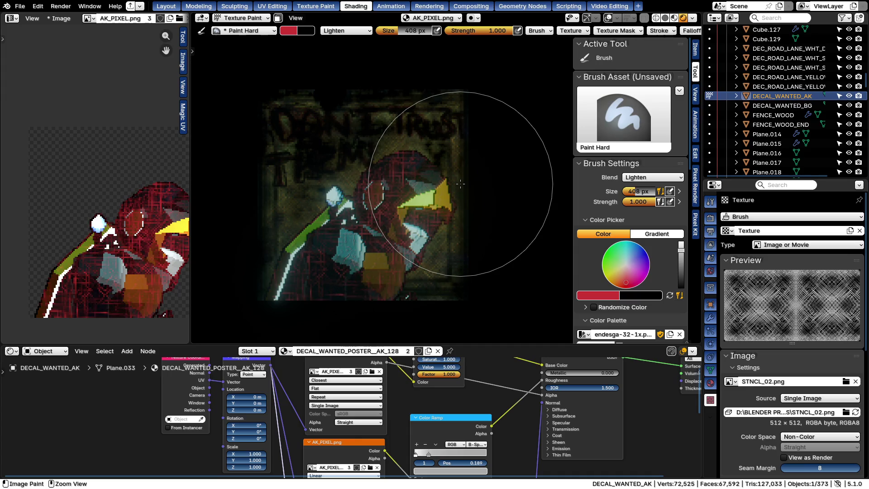
key("Tab")
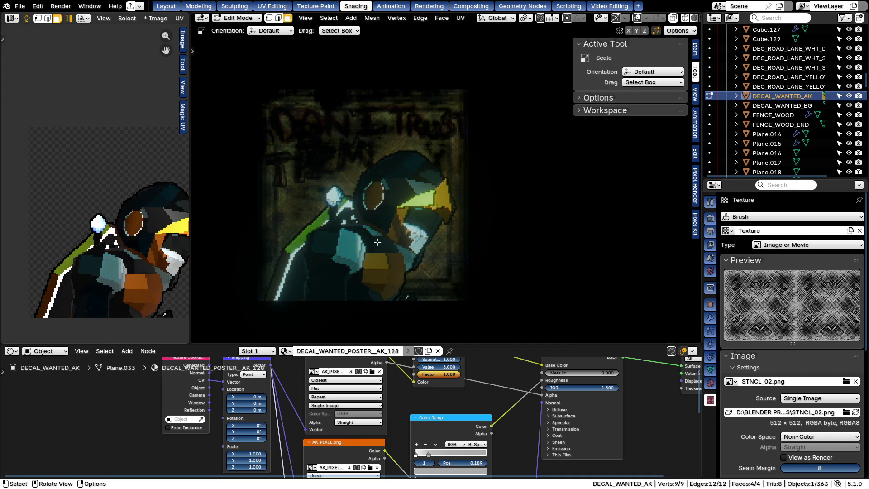
key("Tab")
Switch the brush to Darken blending, test stencil paint over the face, and undo back to texture painting
right_click(300, 182)
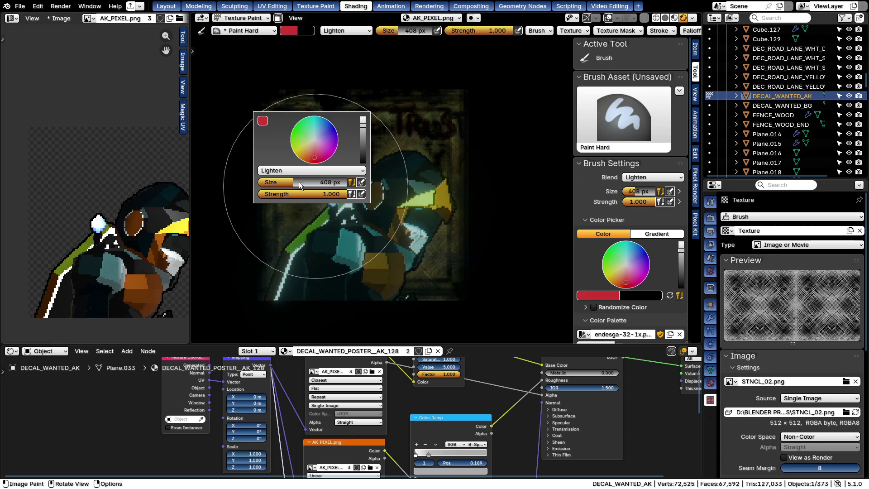
left_click(285, 172)
left_click(282, 200)
key("f")
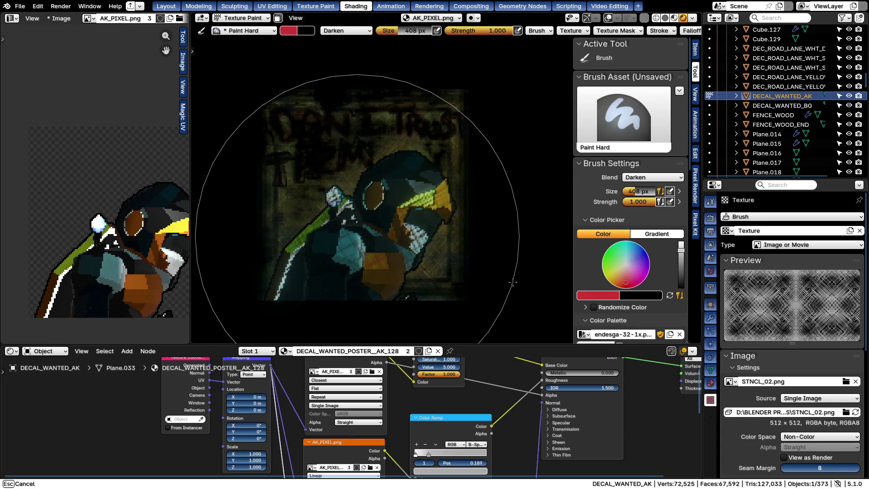
left_click(513, 282)
left_click_drag(724, 303, 392, 236)
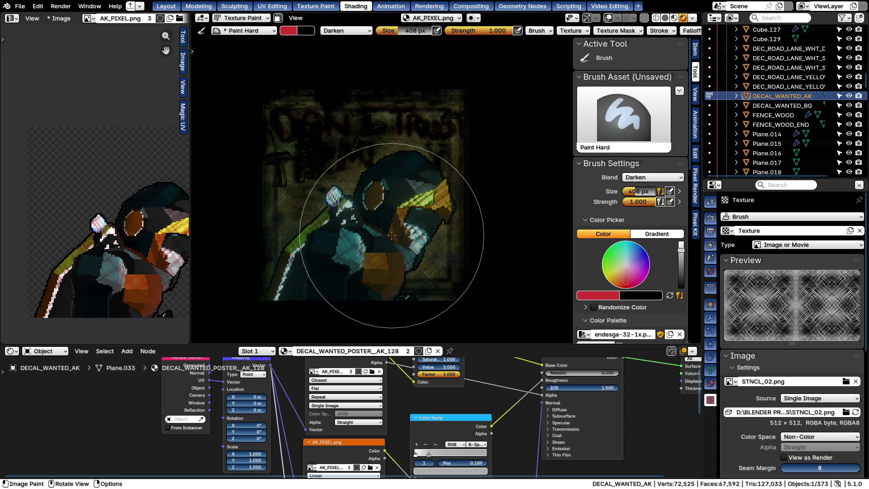
mouse_move(295, 156)
left_mouse_down()
mouse_move(394, 241)
mouse_move(446, 306)
left_mouse_up()
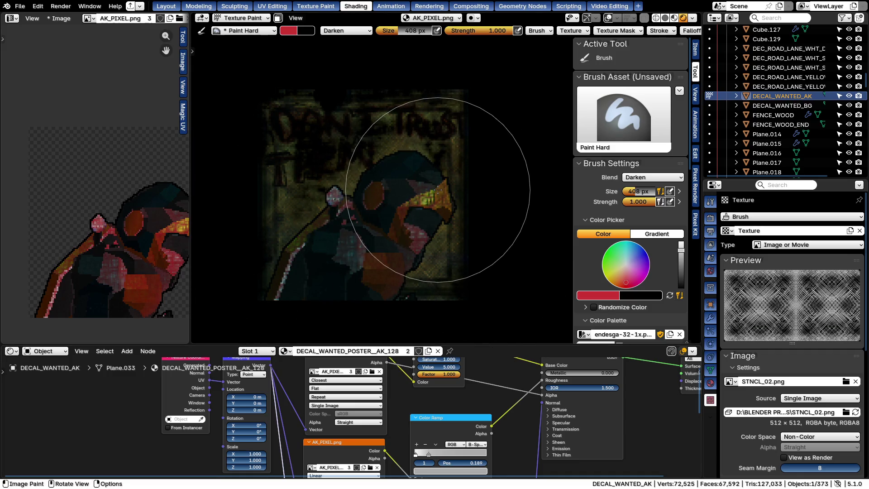
key("ctrl+z")
key("ctrl+z")
key("ctrl+z")
key("ctrl+Tab")
left_click(468, 195)
Set the stroke method to Airbrush, undo a test dark stroke, and shrink the brush to 16 px
key("f")
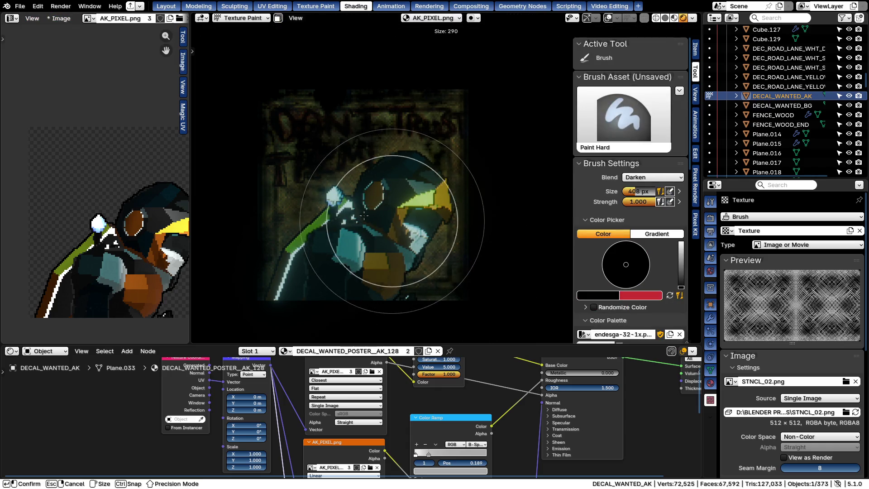
left_click(373, 168)
right_click(373, 168)
left_click(651, 32)
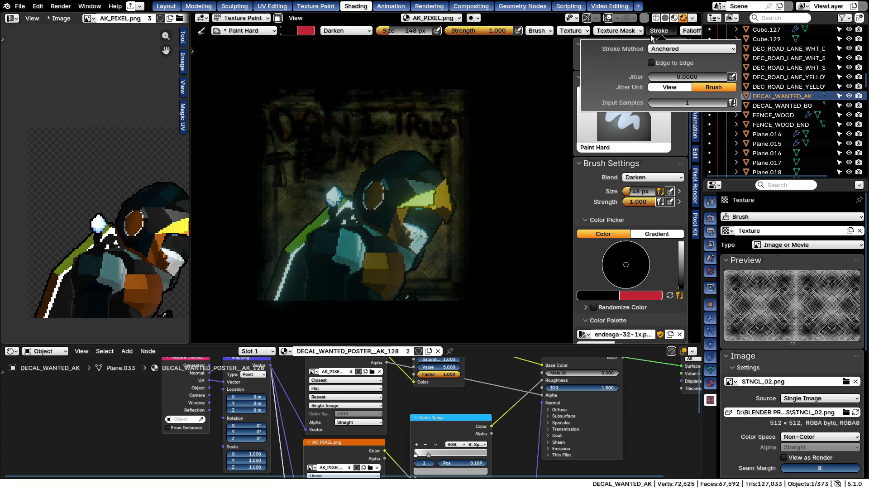
left_click(656, 50)
left_click(661, 92)
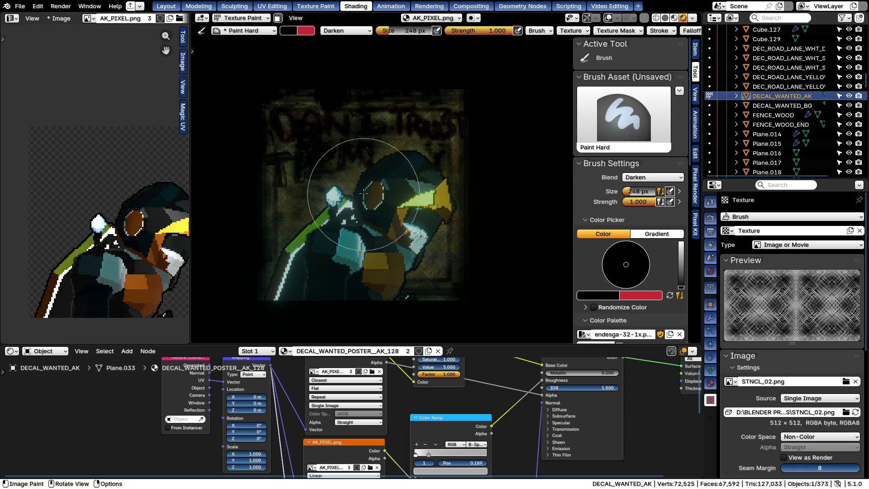
left_click_drag(364, 192, 482, 305)
key("ctrl+z")
key("f")
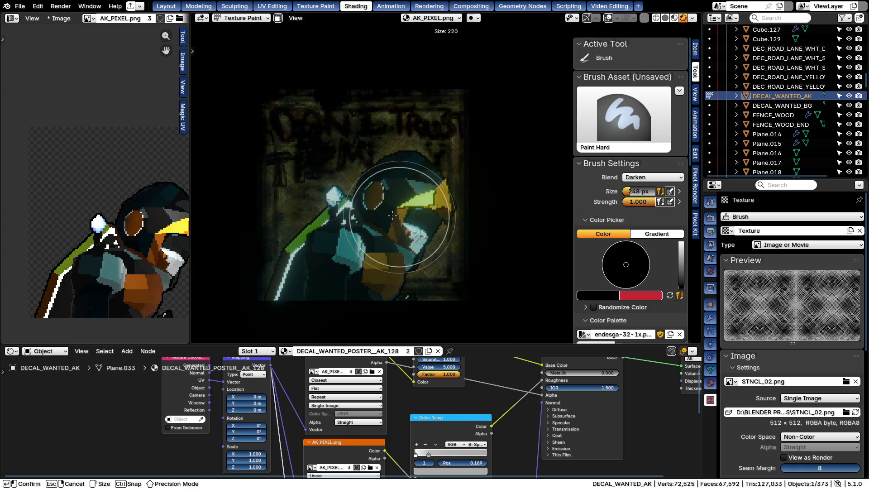
left_click(347, 209)
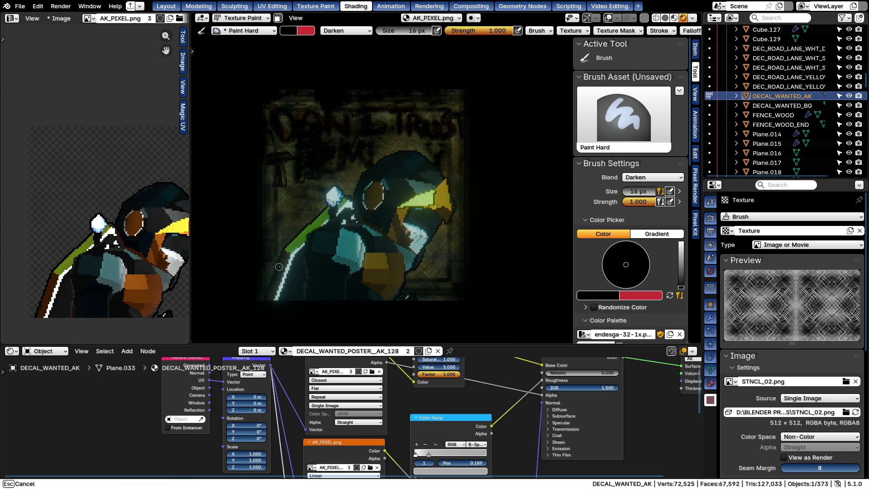
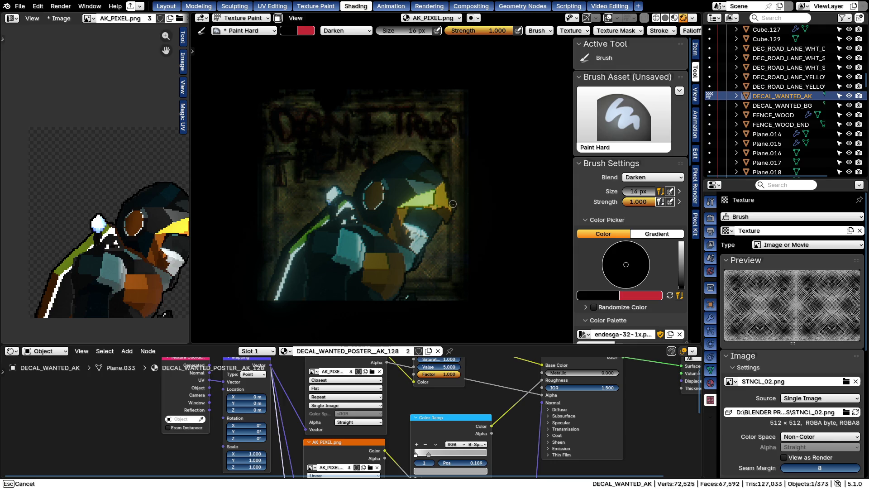
Paint test strokes over the visor and character, undo them, and swap red to the main brush colour
left_click_drag(445, 224, 433, 209)
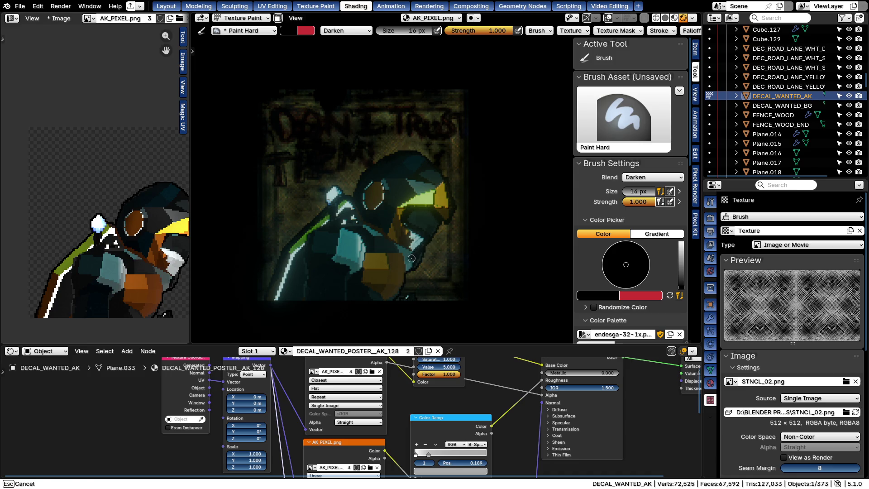
left_click_drag(411, 257, 433, 307)
key("ctrl+z")
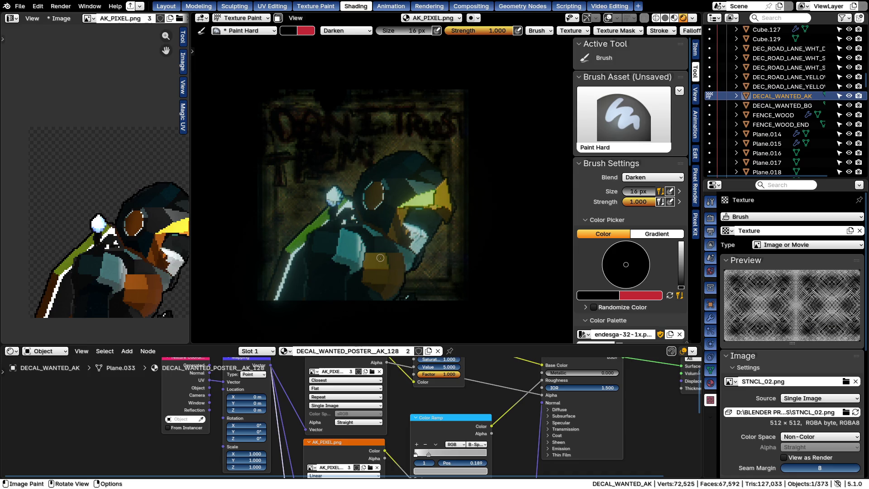
key("x")
Paint larger red Darken strokes across the character and undo them
left_click_drag(395, 228, 429, 197)
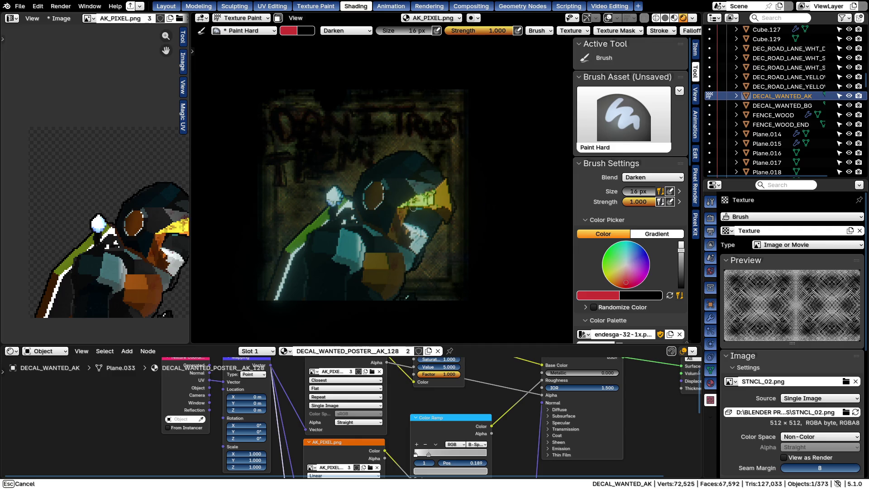
left_click_drag(465, 167, 465, 168)
key("f")
left_click(411, 242)
left_click_drag(411, 243, 466, 315)
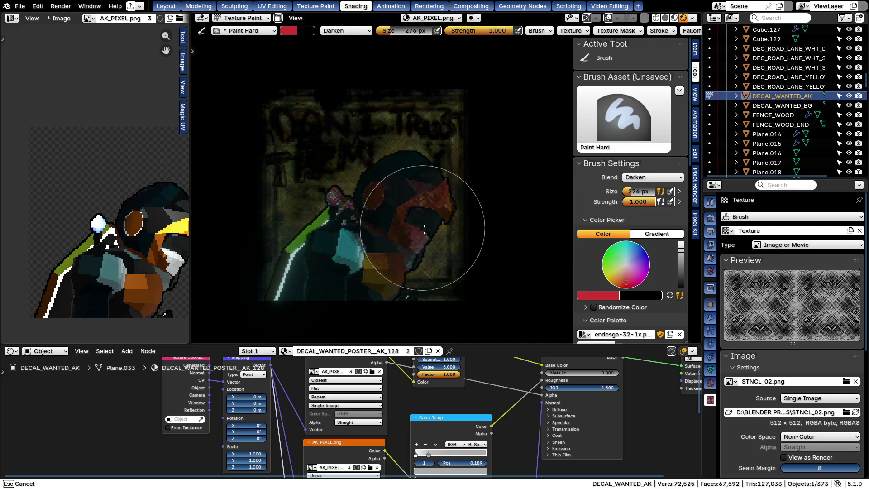
key("ctrl+z")
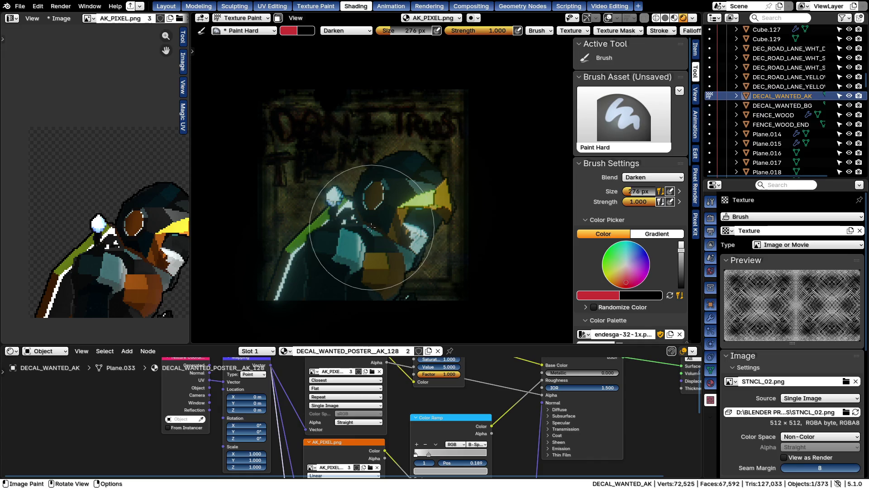
Test Darken, Color Burn and Linear Burn blend strokes across the character, undoing each
right_click(365, 228)
left_click(350, 216)
left_click(309, 258)
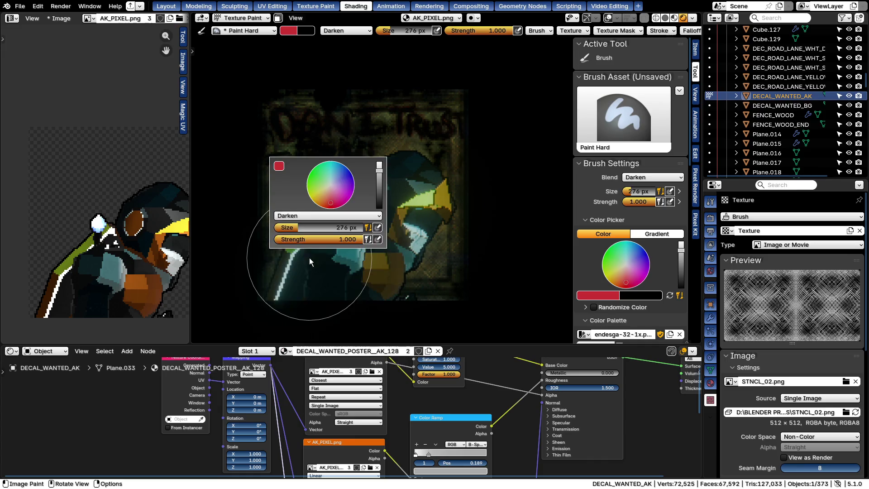
scroll(298, 215, "down", 2, "ctrl")
left_click_drag(475, 265, 365, 237)
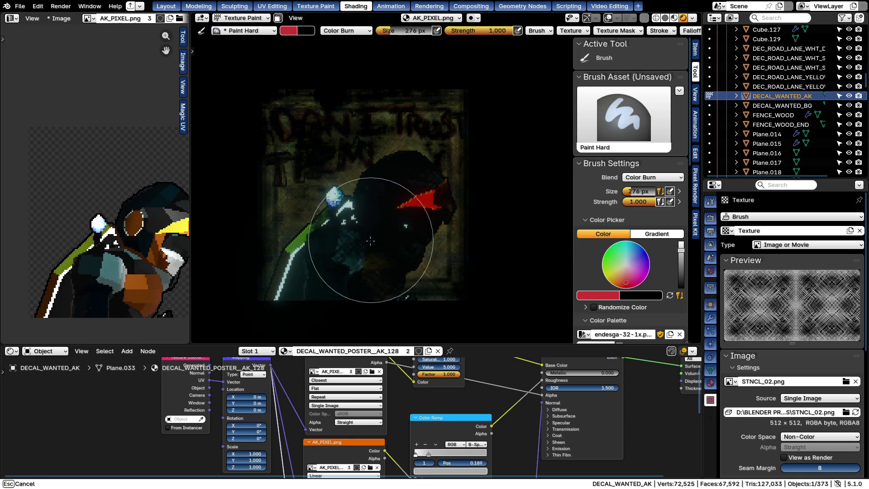
key("ctrl+z")
right_click(364, 238)
scroll(310, 196, "down", 1, "ctrl")
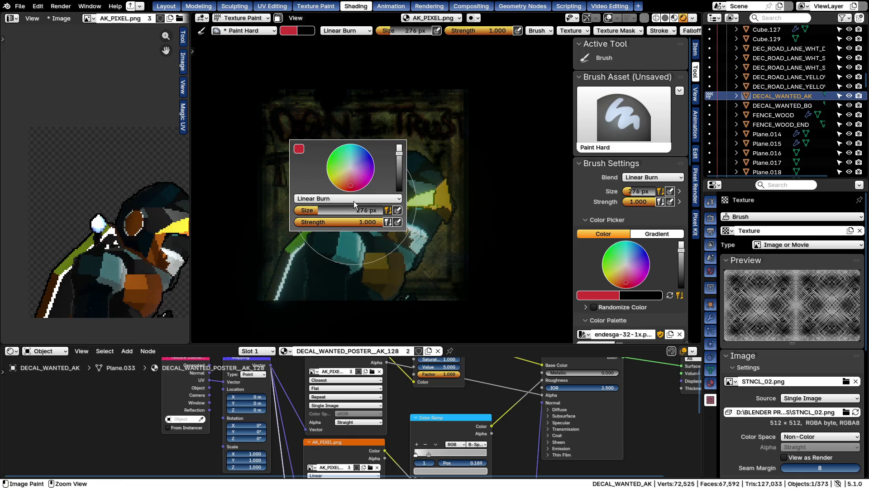
left_click_drag(430, 219, 266, 278)
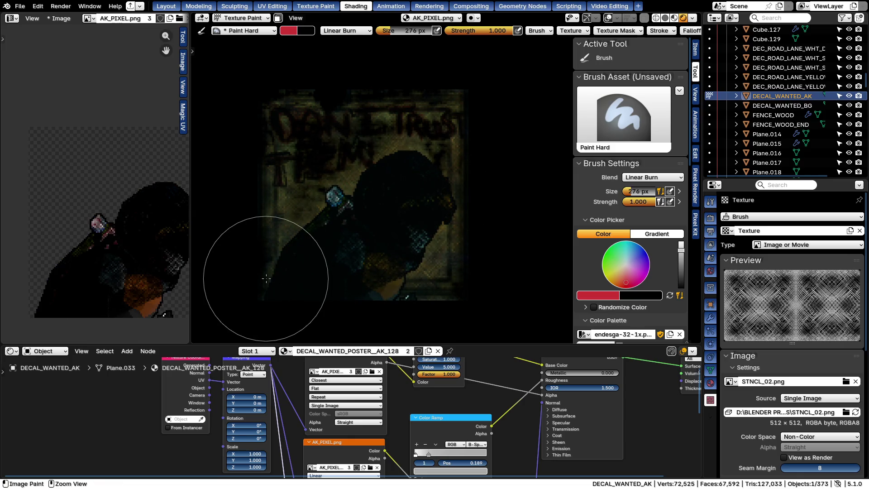
key("ctrl+z")
Set brush strength 0.288 and size 810 px, test faint Linear Burn strokes and undo them
key("shift+f")
left_click(310, 252)
key("f")
left_click(363, 256)
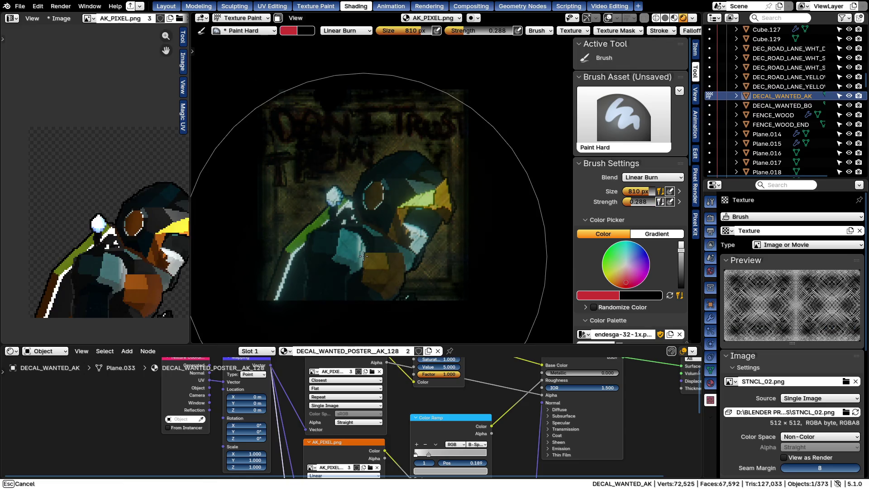
left_click_drag(363, 256, 391, 220)
key("ctrl+z")
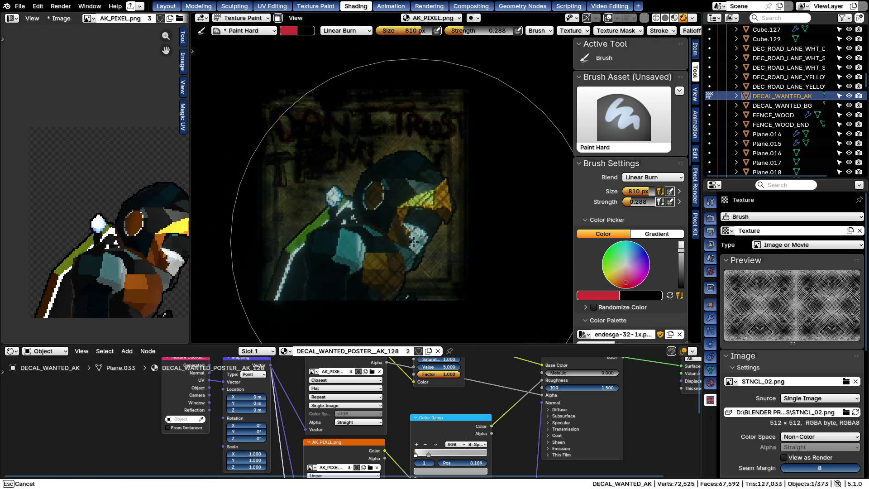
middle_click_drag(391, 220, 414, 242)
scroll(414, 242, "up", 3)
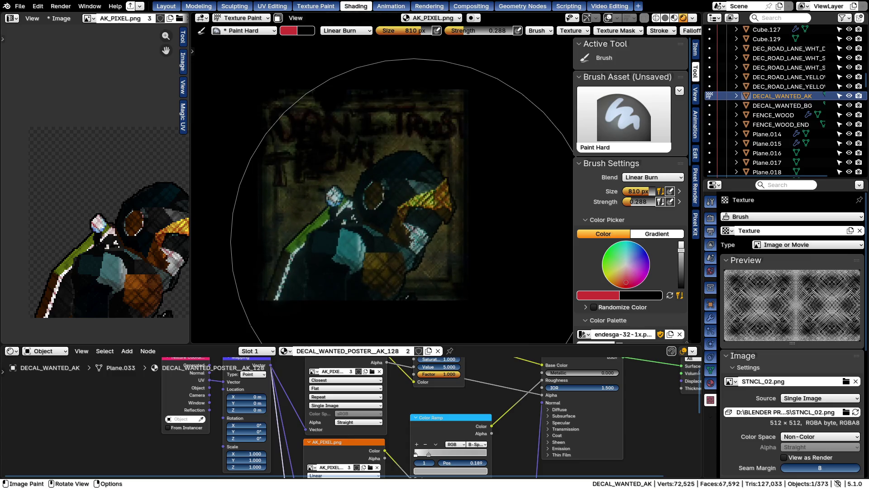
key("ctrl+z")
right_click(379, 239)
left_click(379, 231)
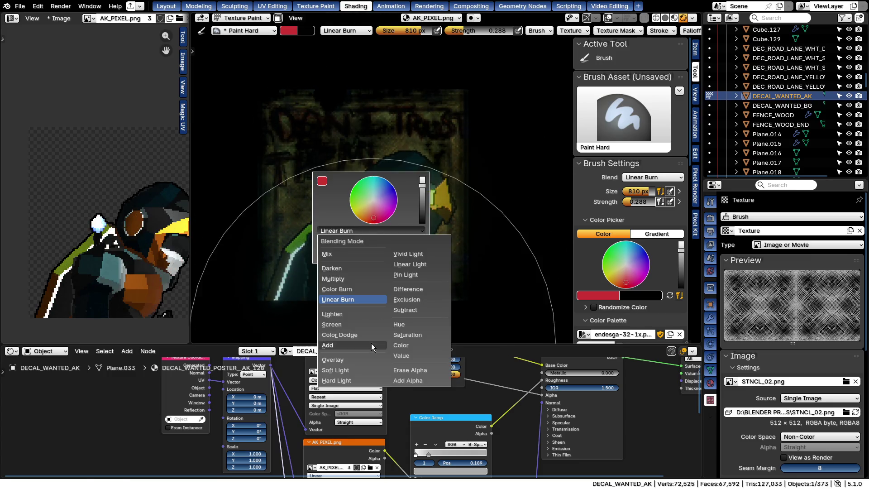
Switch the stroke method to Line at 162 px, draw test lines across the bird and undo
left_click(658, 31)
left_click(660, 49)
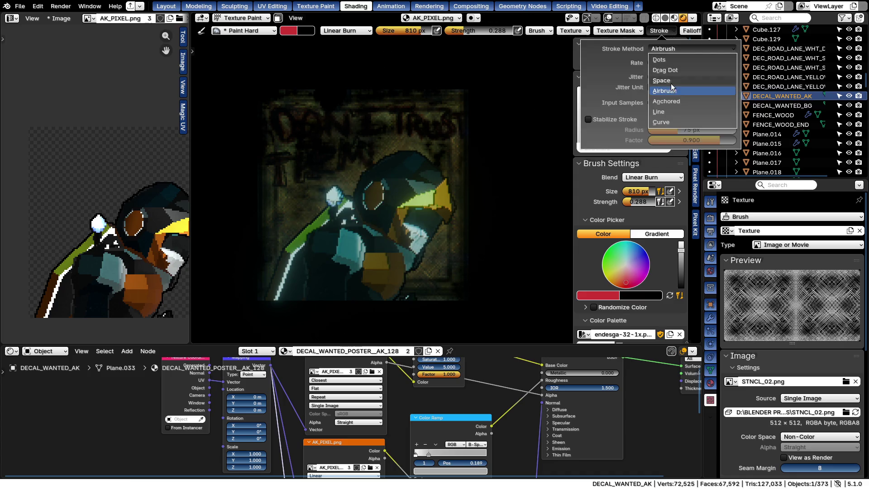
left_click(658, 112)
key("f")
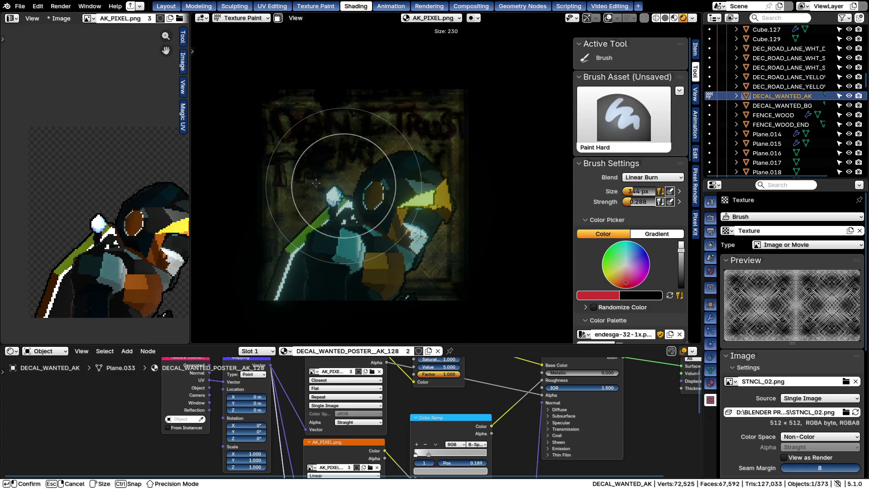
left_click(304, 163)
left_click_drag(306, 149, 460, 313)
left_click_drag(469, 172, 271, 252)
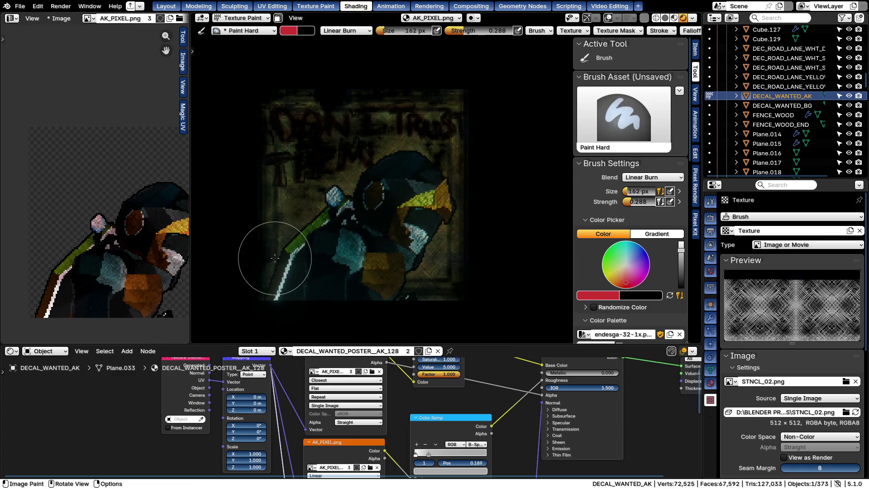
key("ctrl+z")
Try a Screen-blend diagonal line across the bird and undo it
right_click(368, 220)
left_click(362, 215)
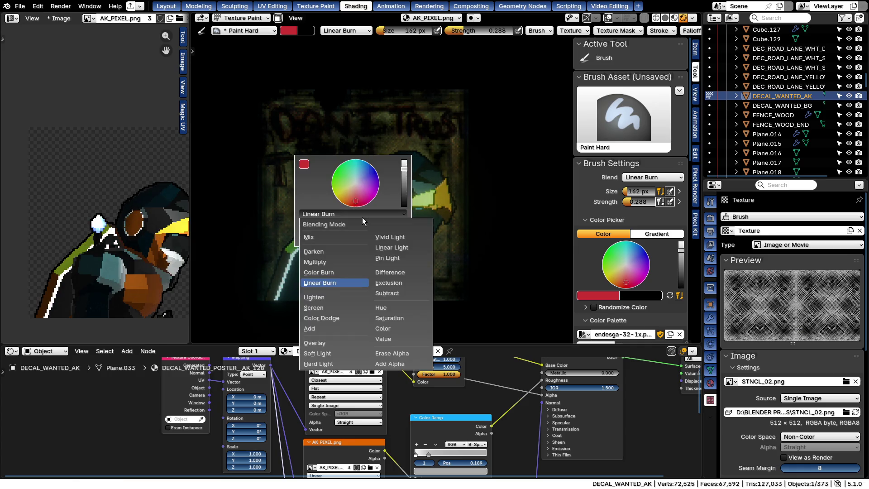
scroll(363, 217, "down", 1, "ctrl")
scroll(363, 217, "down", 1, "ctrl")
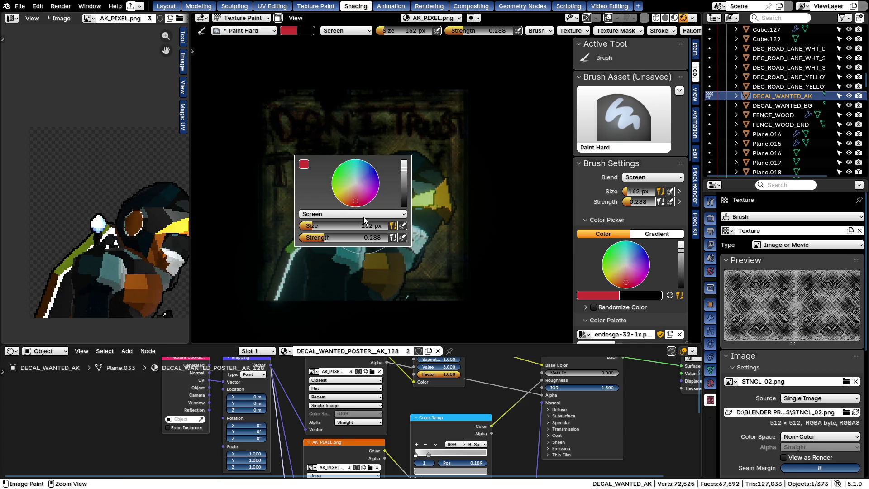
left_click_drag(476, 183, 286, 301)
key("ctrl+z")
Shrink the brush to 32 px, set blend to Mix, and draw a thin red diagonal line across the poster
key("f")
left_click(379, 248)
right_click(367, 224)
left_click(343, 177)
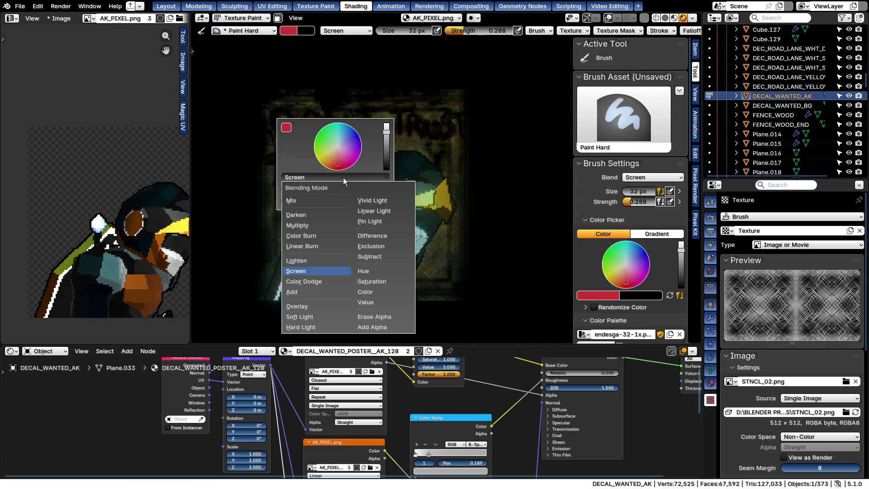
left_click(308, 203)
left_click_drag(380, 248, 441, 203)
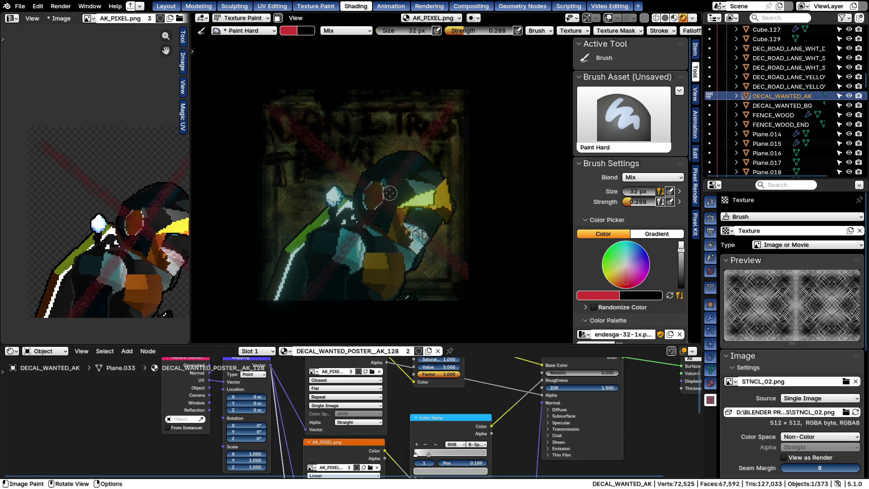
Undo the red lines, set strength 0.242 and size 62 px, test strokes over the head and undo
key("ctrl+z")
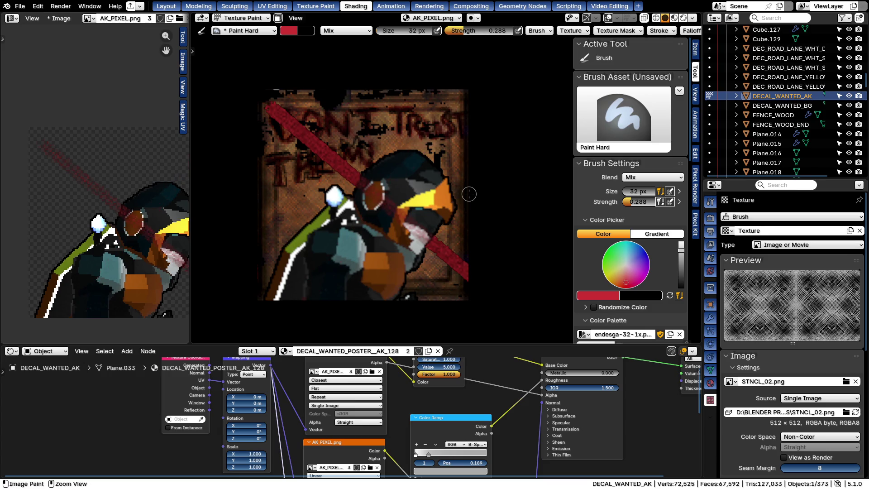
key("ctrl+z")
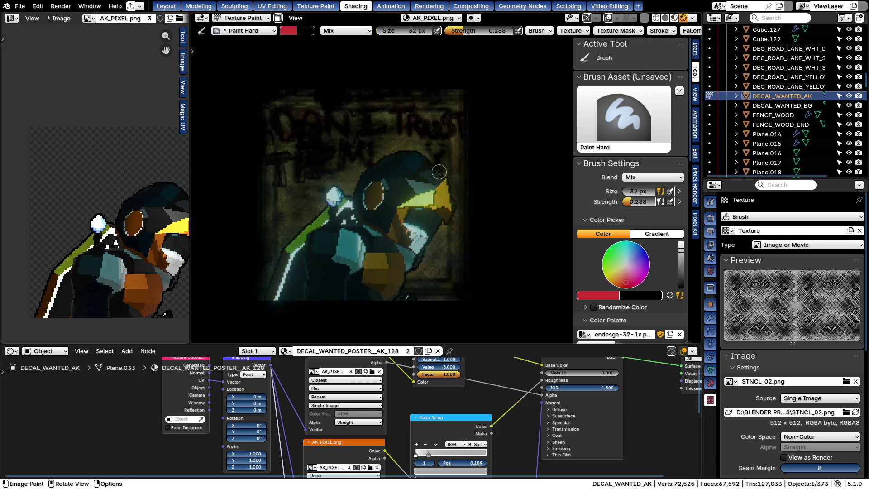
key("shift+f")
left_click(448, 191)
key("f")
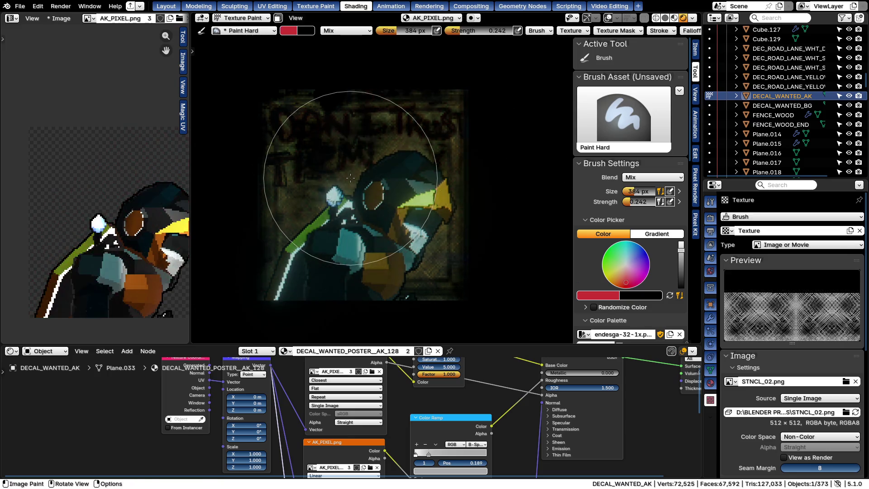
key("f")
left_click(305, 173)
left_click_drag(312, 156, 488, 367)
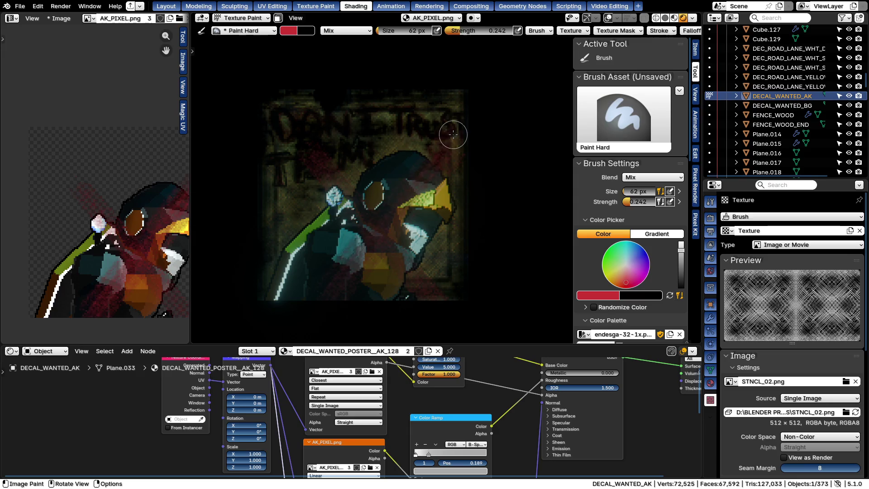
left_click_drag(286, 132, 416, 177)
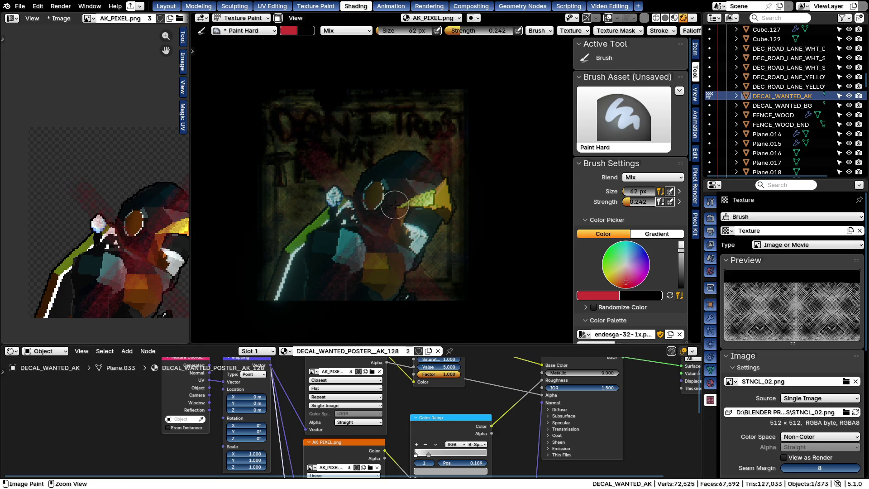
key("ctrl+z")
Switch the stroke method to Airbrush and spray red across the character's head and shoulder
left_click(659, 31)
left_click(672, 50)
left_click(668, 90)
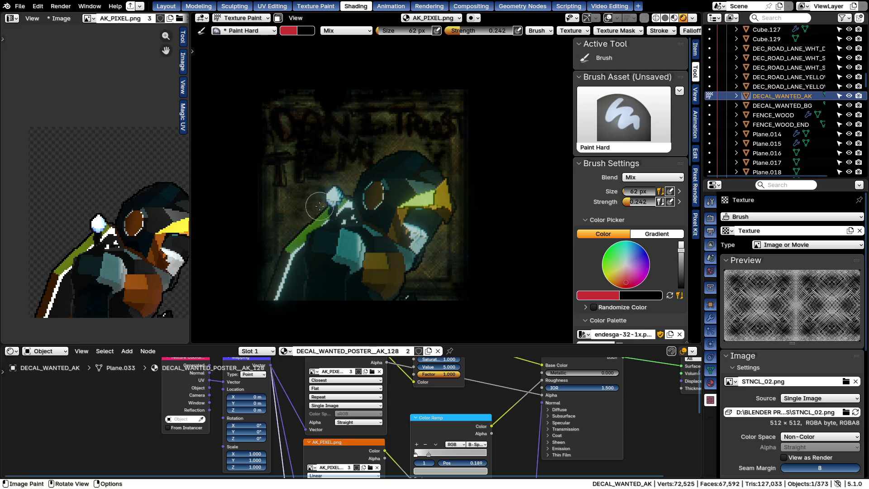
left_click_drag(350, 196, 395, 278)
left_click_drag(429, 178, 314, 258)
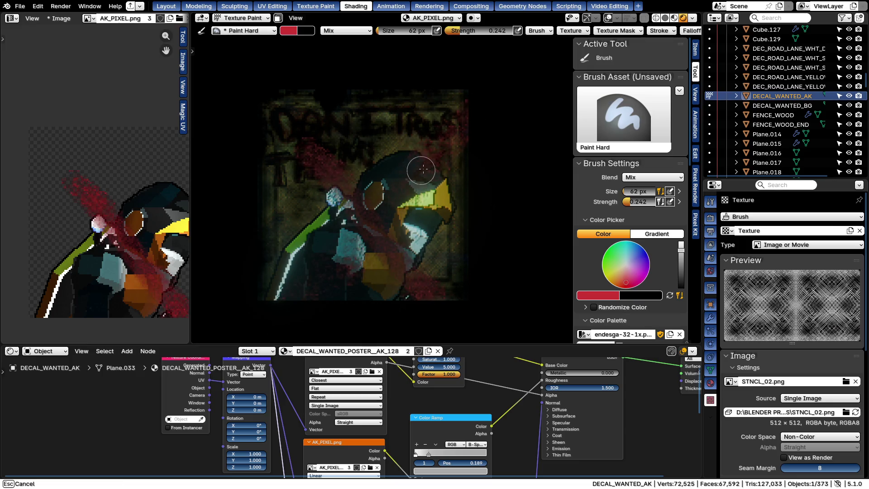
left_click_drag(417, 173, 446, 226)
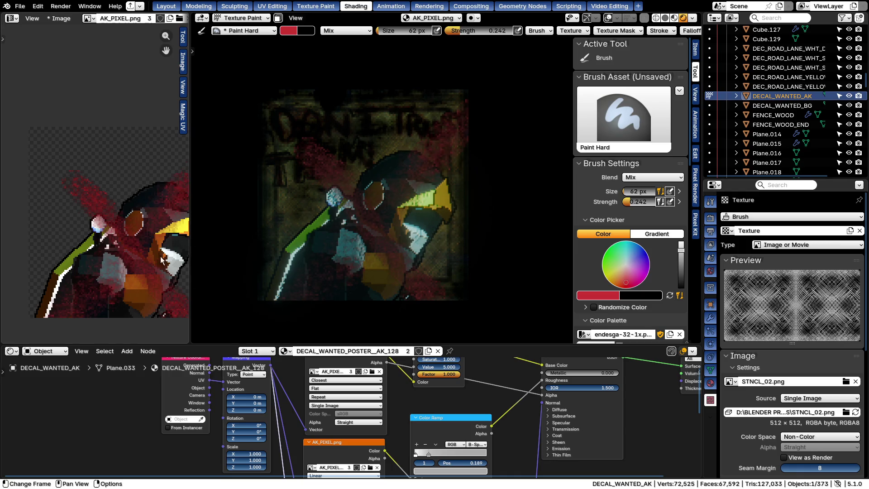
scroll(175, 260, "down", 3)
Switch to Rendered shading, undo the sprayed red, snap to front view and set brush size 32 px
key("z")
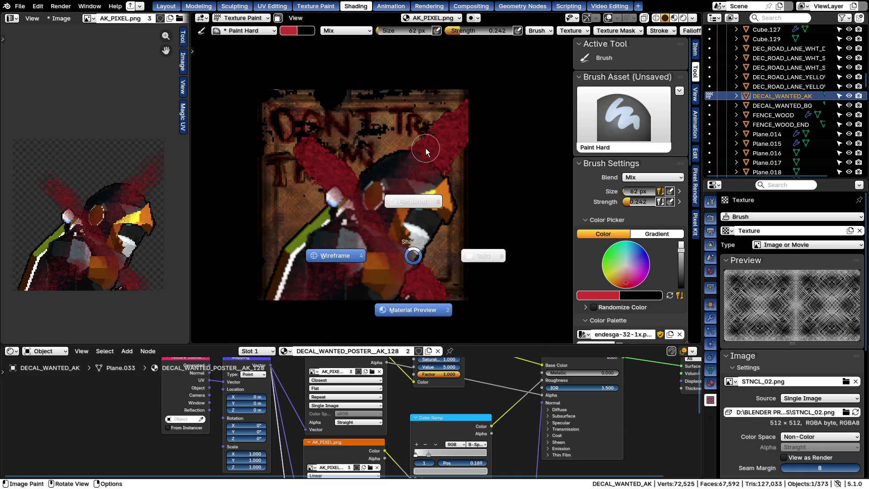
left_click(425, 149)
middle_click_drag(426, 148, 573, 202)
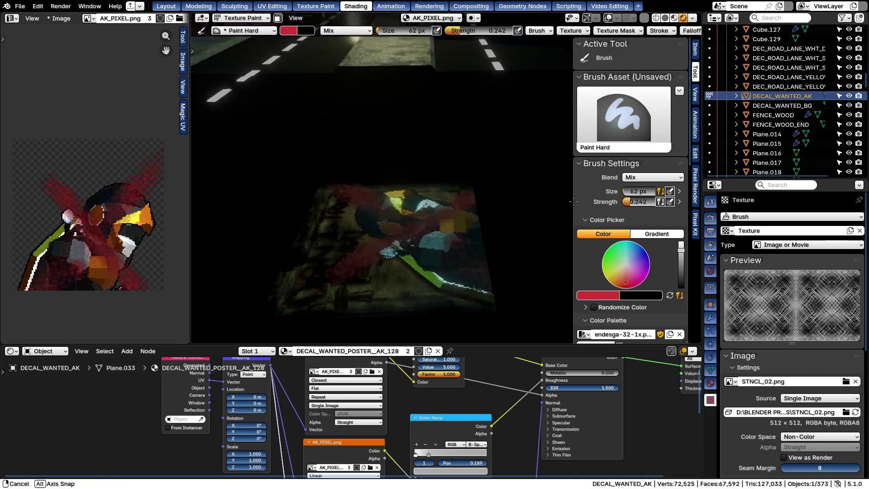
scroll(378, 247, "up", 4)
middle_click_drag(353, 224, 379, 246)
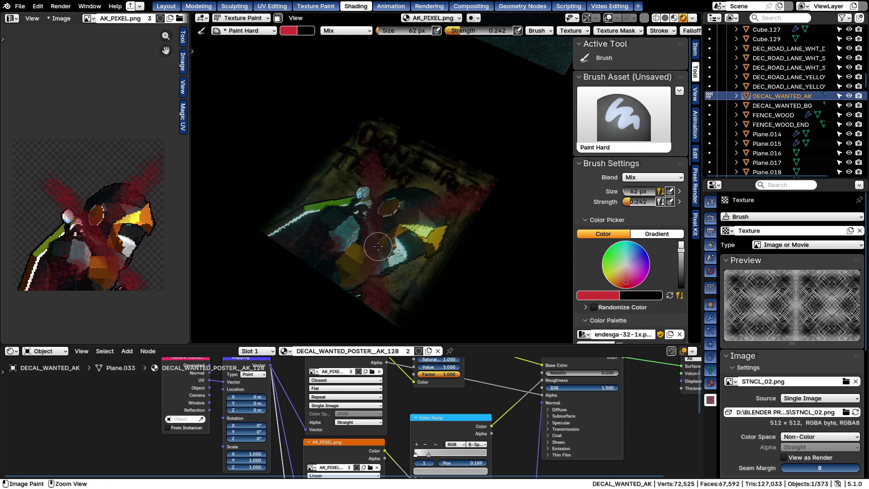
key("ctrl+z")
key("ctrl+z")
key("KP_7")
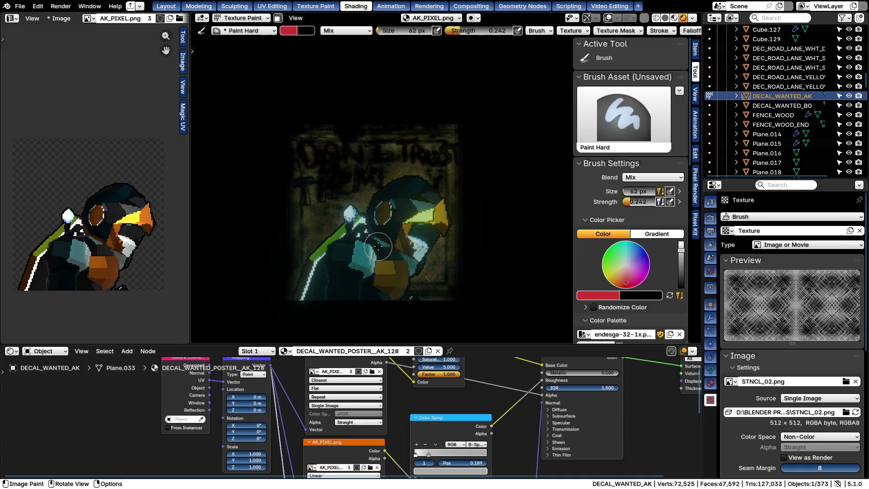
key("f")
left_click(366, 231)
key("shift+f")
Set brush strength about 0.53, paint two test red strokes across the poster and undo them
left_click(355, 191)
left_click_drag(354, 191, 418, 284)
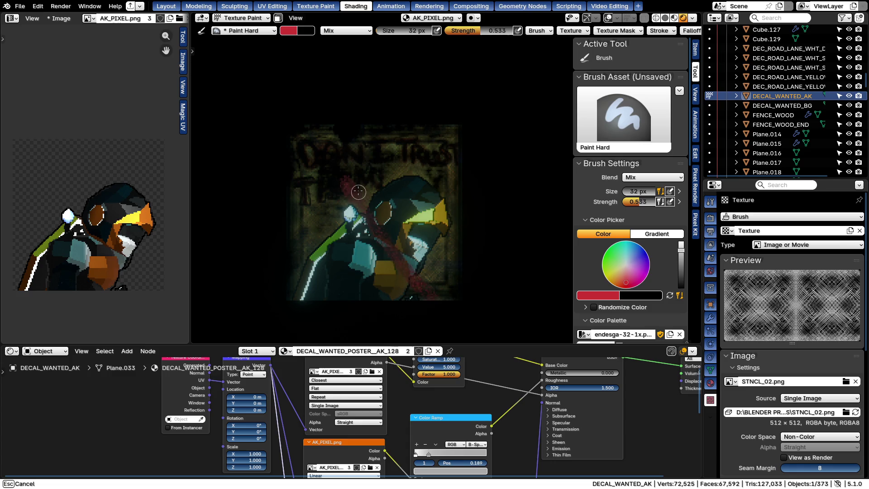
left_click_drag(374, 214, 374, 214)
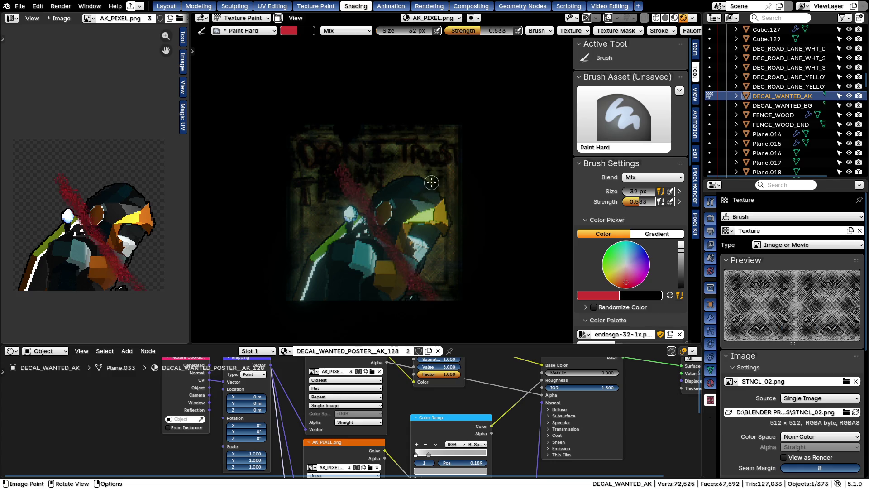
left_click_drag(323, 282, 381, 219)
left_click_drag(323, 270, 323, 269)
key("ctrl+z")
key("ctrl+z")
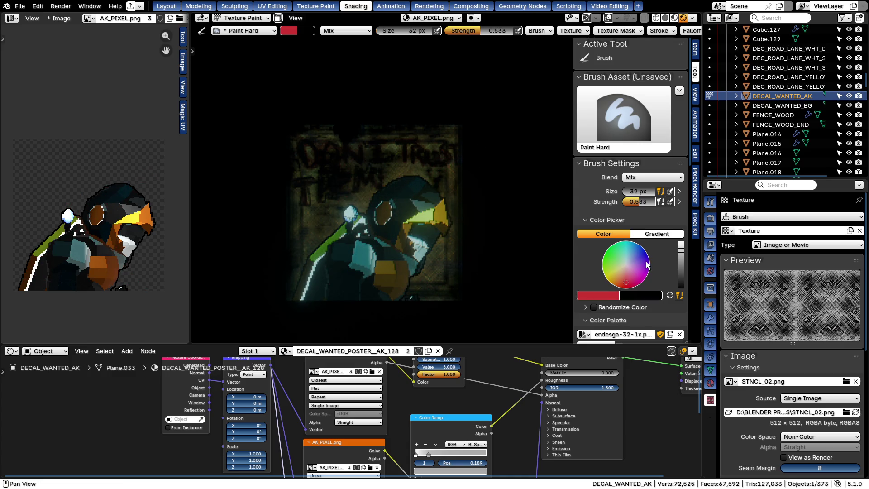
scroll(649, 268, "down", 4)
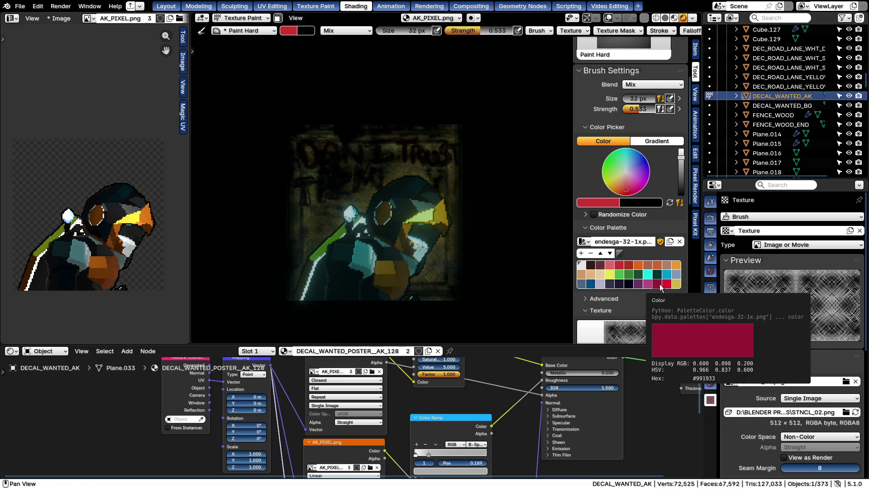
Pick a dark maroon palette swatch, paint a dark stroke, and set stencil sampling size to 50
left_click(660, 286)
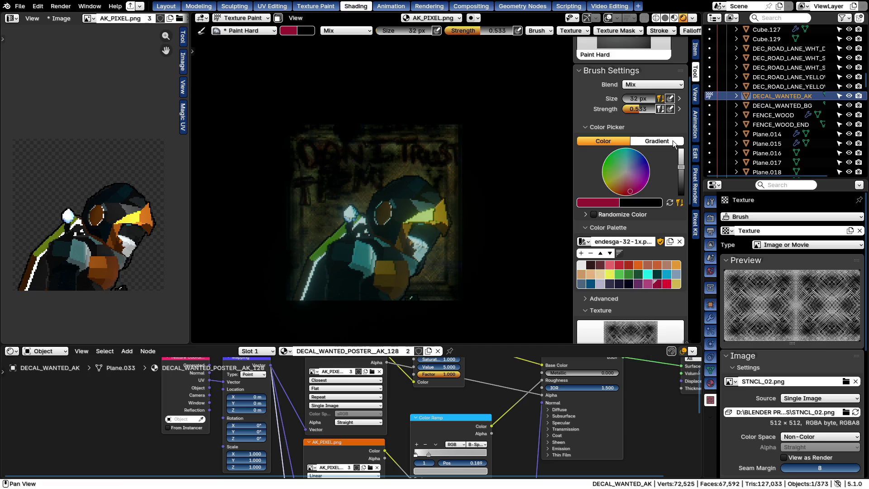
left_click_drag(452, 185, 334, 297)
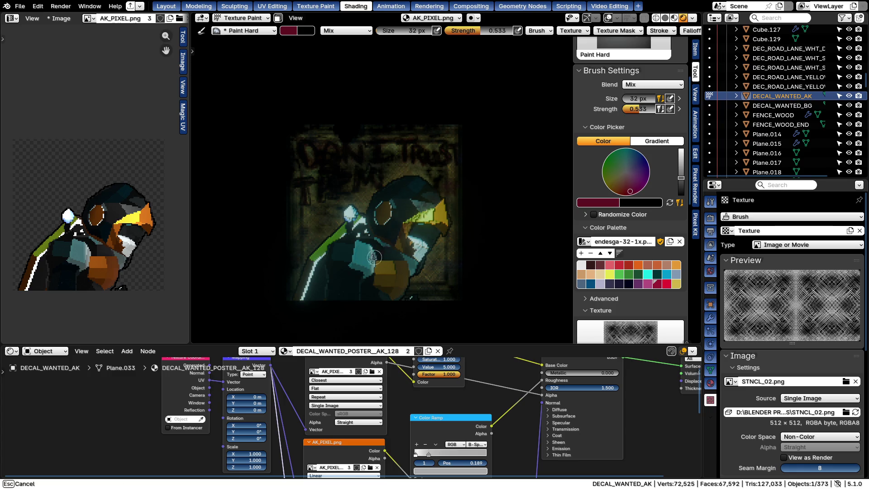
left_click_drag(462, 166, 450, 165)
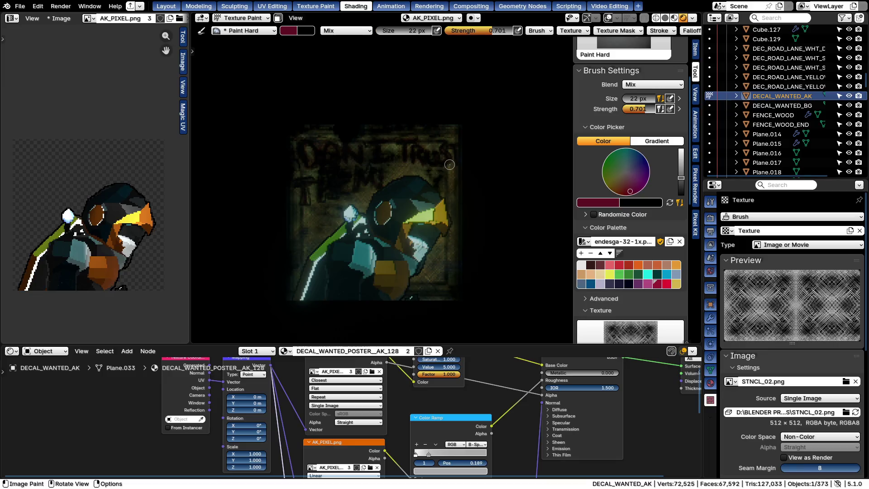
scroll(794, 380, "down", 5)
left_click(802, 391)
key("Return")
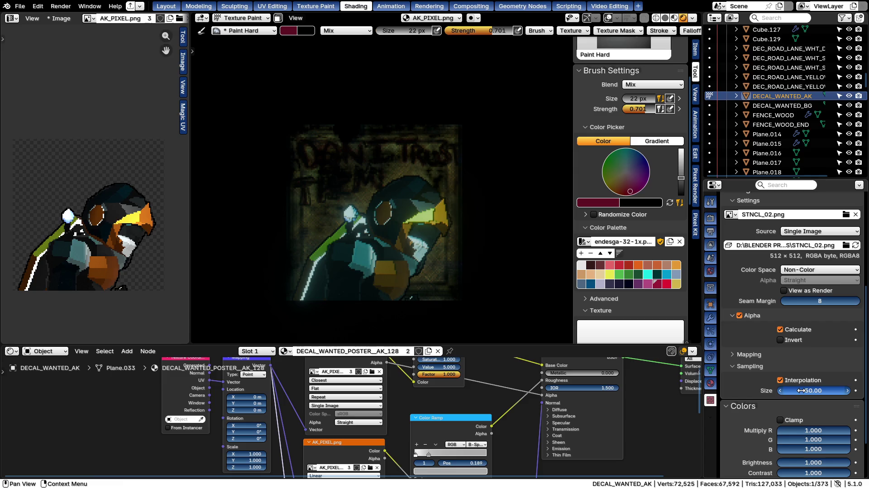
Paint dark strokes across the poster, brighten the brush colour slightly, and paint again
left_click_drag(442, 178, 412, 209)
left_click_drag(334, 274, 422, 175)
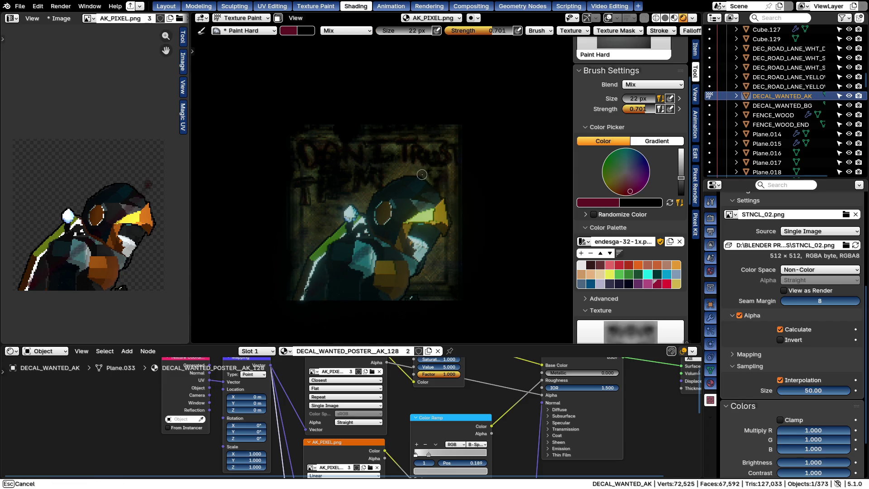
left_click_drag(469, 147, 426, 208)
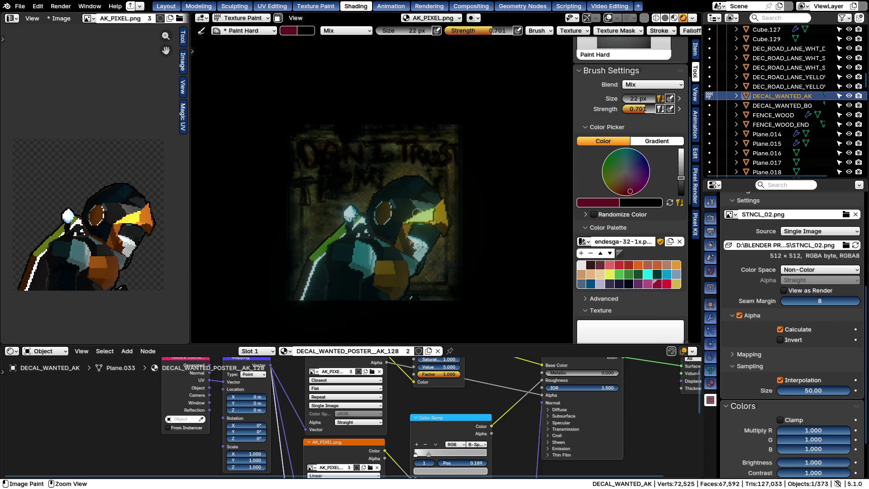
left_click_drag(680, 177, 681, 168)
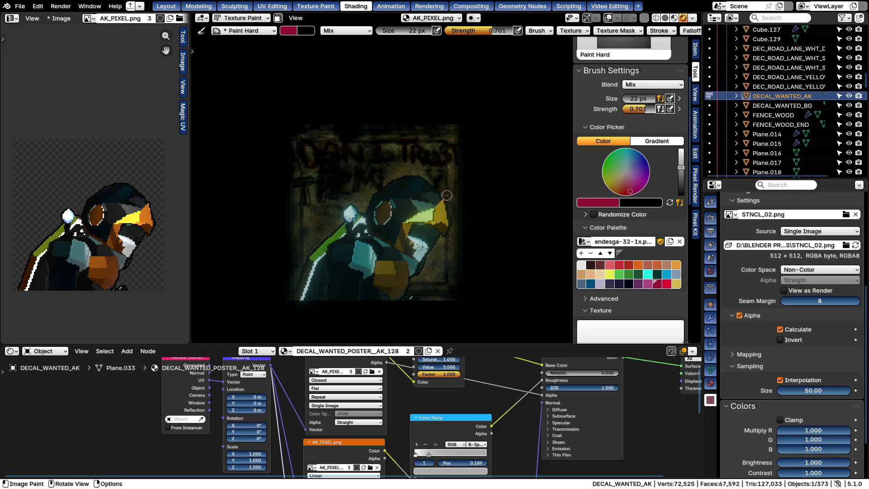
left_click_drag(357, 266, 357, 266)
mouse_move(433, 197)
left_mouse_down()
mouse_move(334, 300)
mouse_move(369, 195)
left_mouse_up()
Cancel the last stroke, set brush size 34 px and the stencil sampling size to 0.50
key("f")
key("Escape")
key("f")
left_click(383, 202)
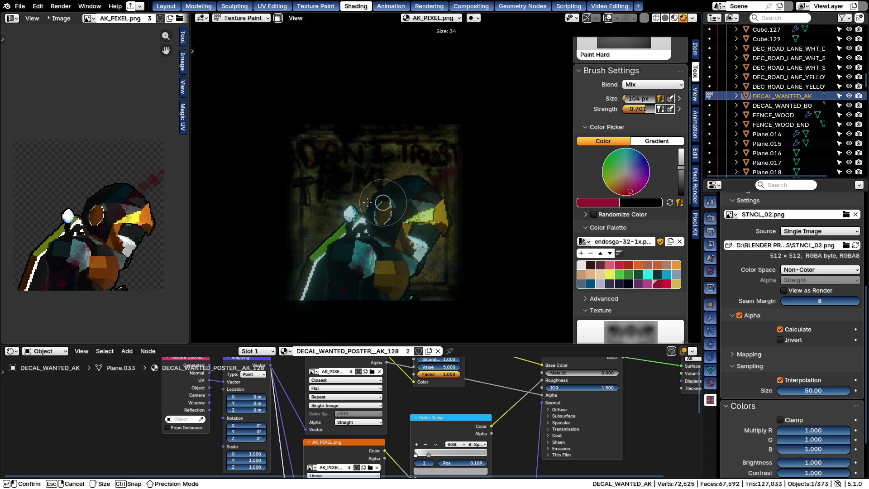
left_click(812, 389)
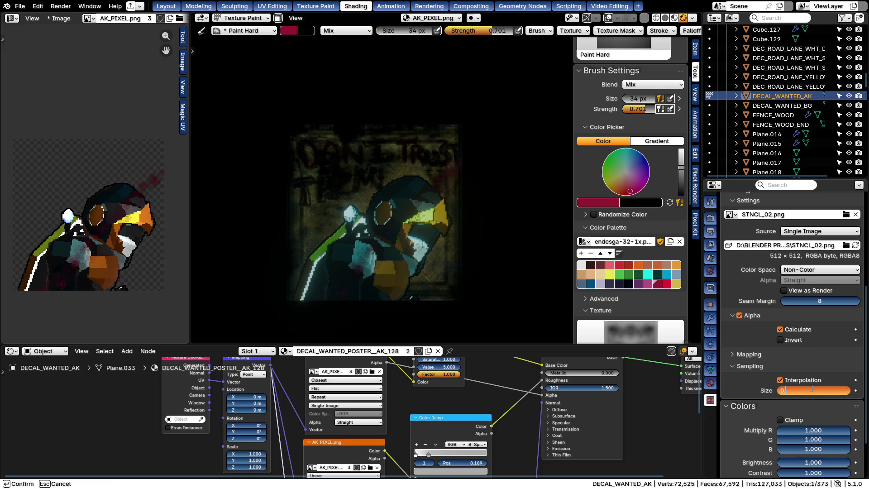
type(".5")
key("Return")
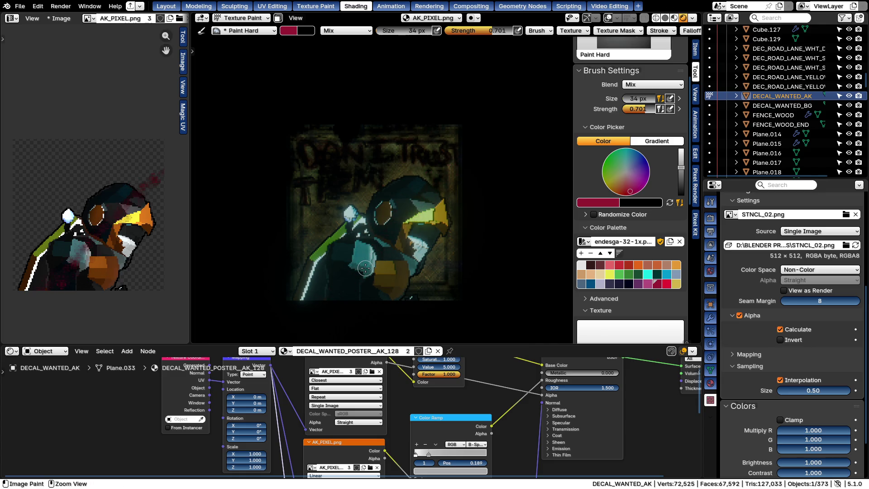
Paint dark red crossing strokes over the bird, set blend to Overlay and swap brush colours
left_click_drag(365, 270, 314, 314)
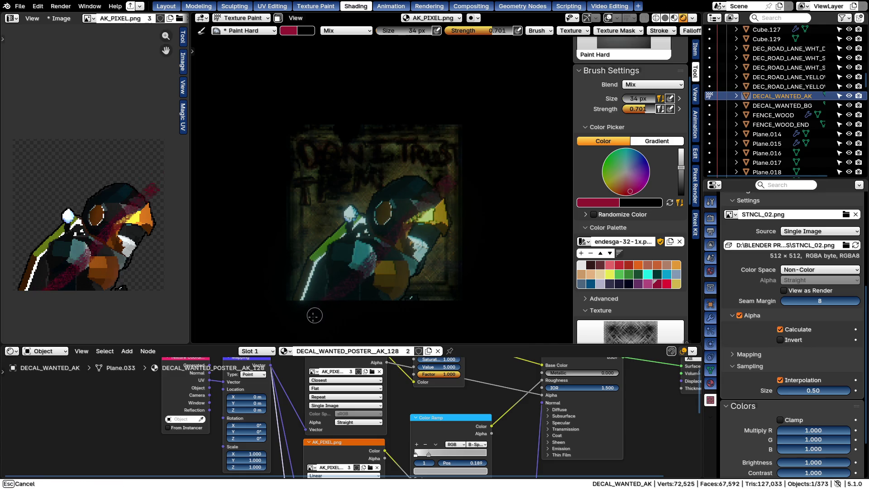
left_click_drag(330, 283, 338, 291)
mouse_move(437, 184)
left_mouse_down()
mouse_move(348, 173)
mouse_move(434, 289)
left_mouse_up()
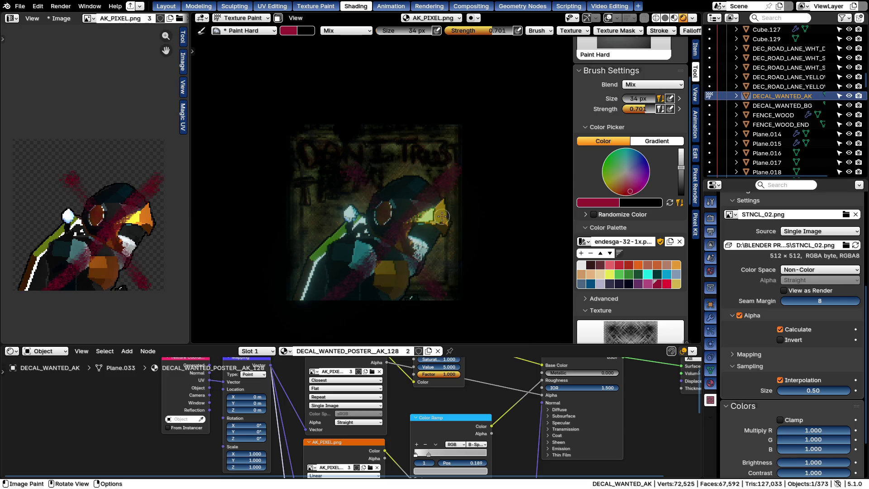
right_click(381, 189)
left_click(377, 185)
left_click(323, 313)
key("x")
key("f")
Set brush size 20 px, strength 0.143, and pick the light grey palette colour
mouse_move(359, 281)
left_mouse_down()
mouse_move(348, 280)
mouse_move(456, 184)
left_mouse_up()
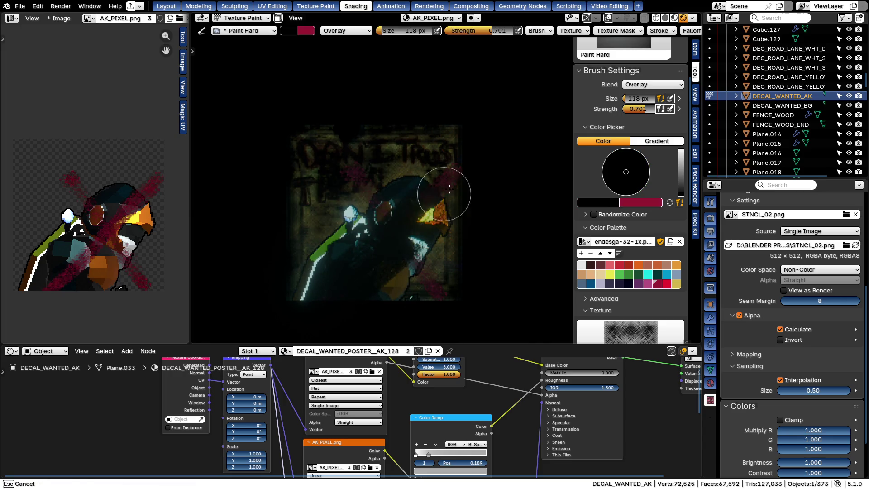
key("f")
left_click(411, 215)
key("shift+f")
left_click(428, 203)
left_click(580, 265)
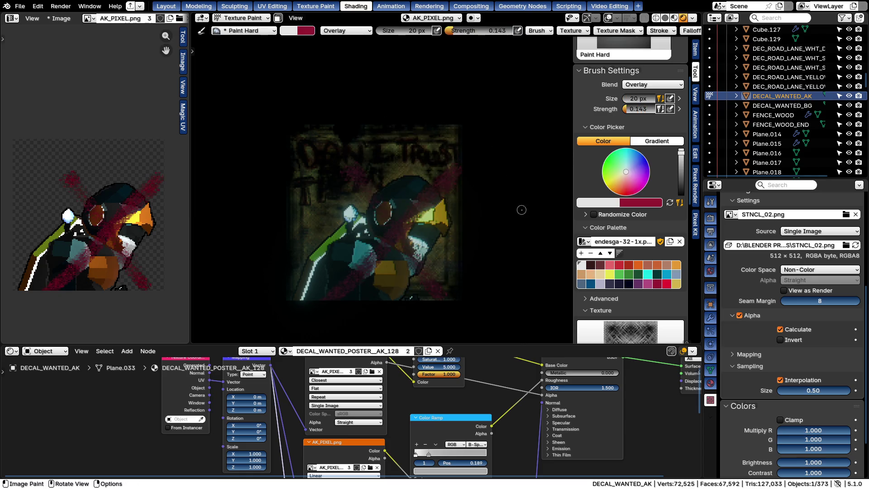
Paint light strokes on the poster, enlarging the brush to 70 px midway
left_click_drag(461, 166, 415, 219)
left_click(458, 179)
left_click_drag(457, 178, 454, 170)
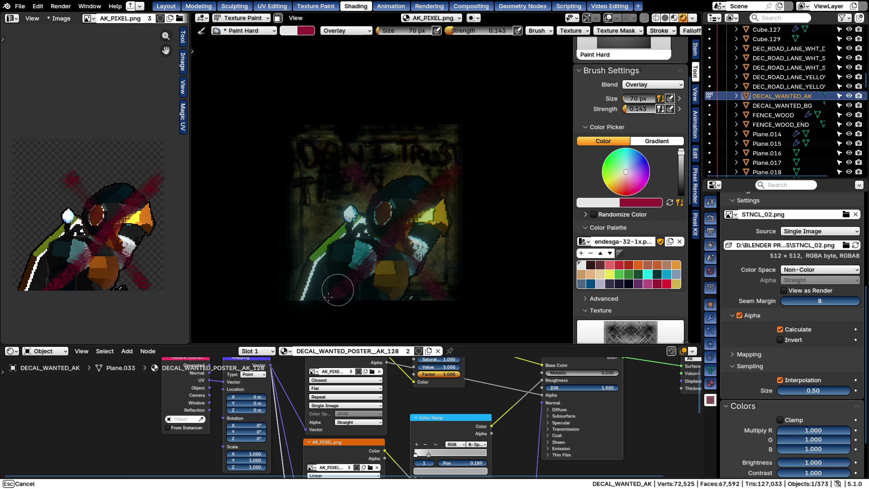
left_click_drag(349, 280, 323, 302)
left_click_drag(376, 271, 416, 235)
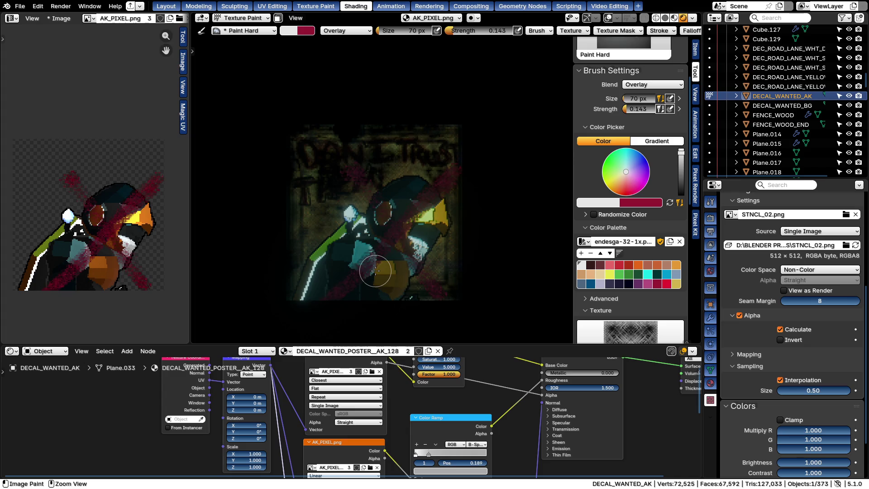
Set the brush blend to Screen, paint a pink diagonal stroke and undo it
right_click(416, 235)
left_click(401, 216)
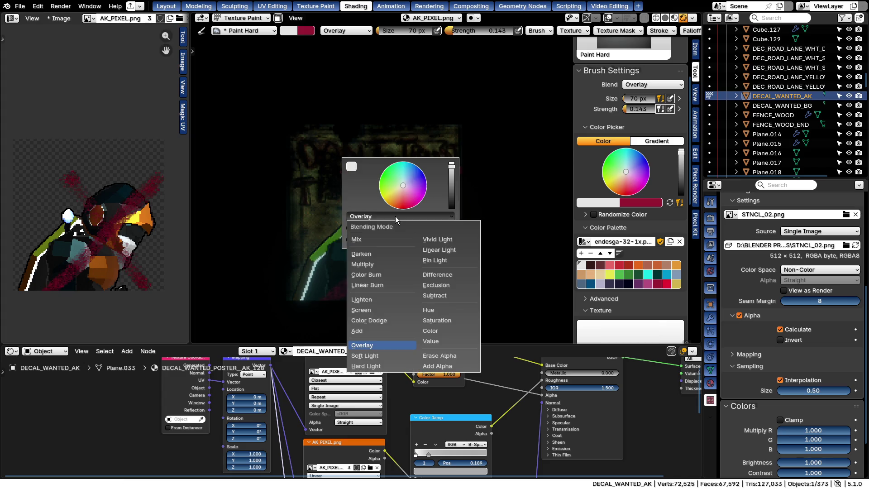
left_click(360, 311)
left_click_drag(462, 163, 331, 315)
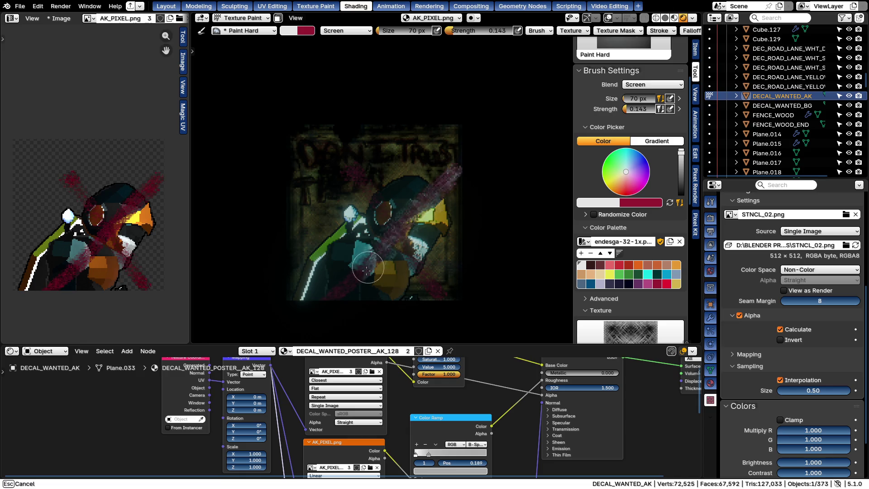
key("ctrl+z")
right_click(462, 262)
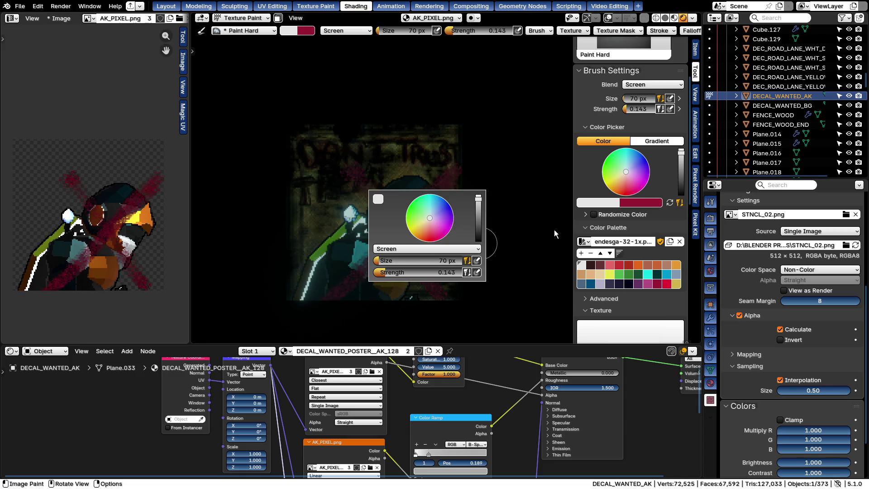
Pick the bright red swatch and paint red diagonal strokes across the character
left_click(666, 284)
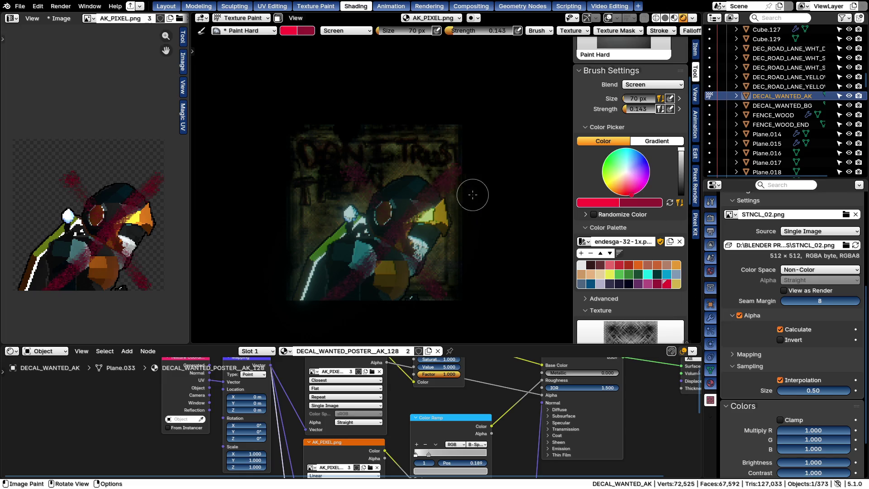
left_click_drag(471, 164, 425, 198)
left_click_drag(332, 306, 332, 306)
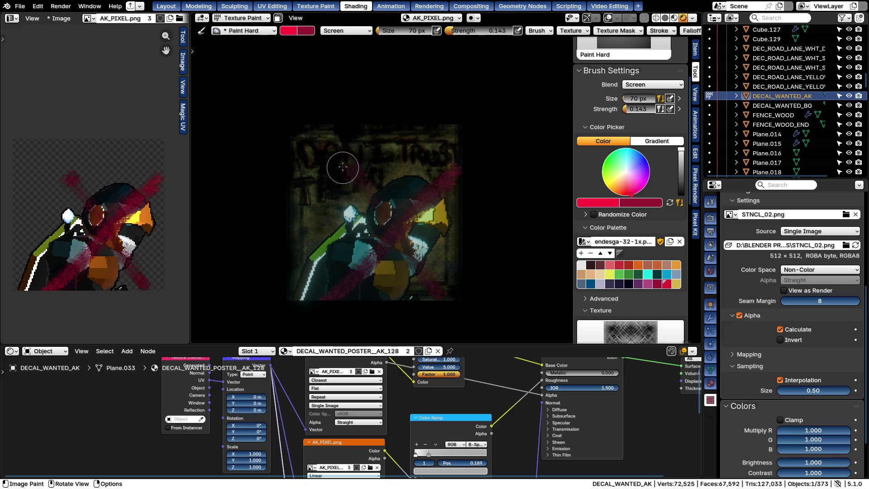
left_click_drag(343, 160, 448, 296)
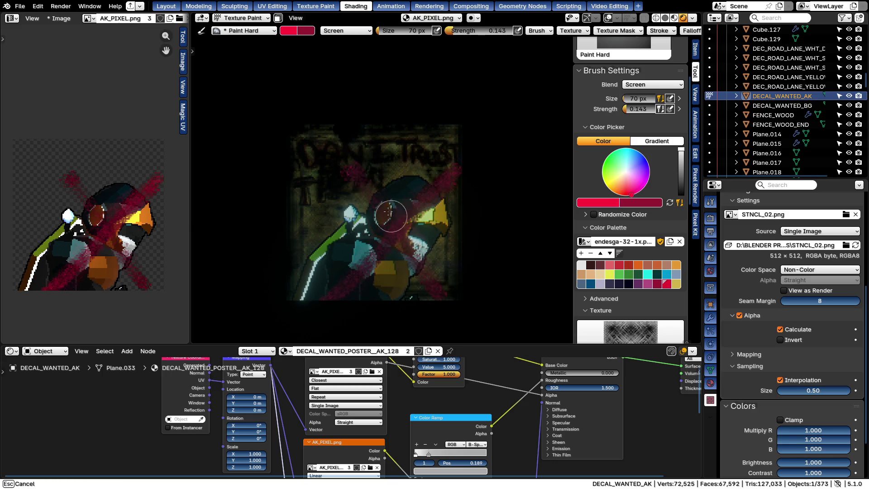
left_click_drag(344, 166, 453, 335)
scroll(440, 225, "up", 3)
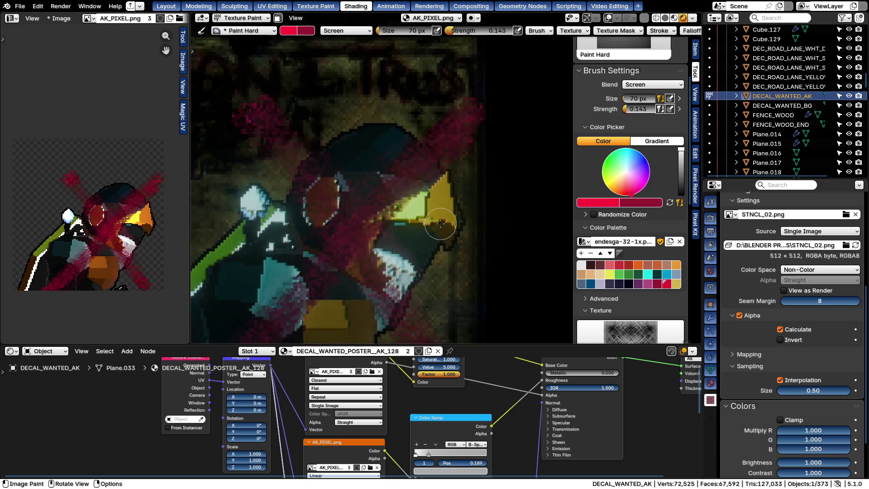
scroll(433, 224, "down", 5)
Face the poster from the front (numpad 1) and return to Object Mode
mouse_move(436, 282)
middle_mouse_down()
mouse_move(603, 236)
mouse_move(415, 206)
middle_mouse_up()
key("KP_1")
key("ctrl+Tab")
left_click(349, 195)
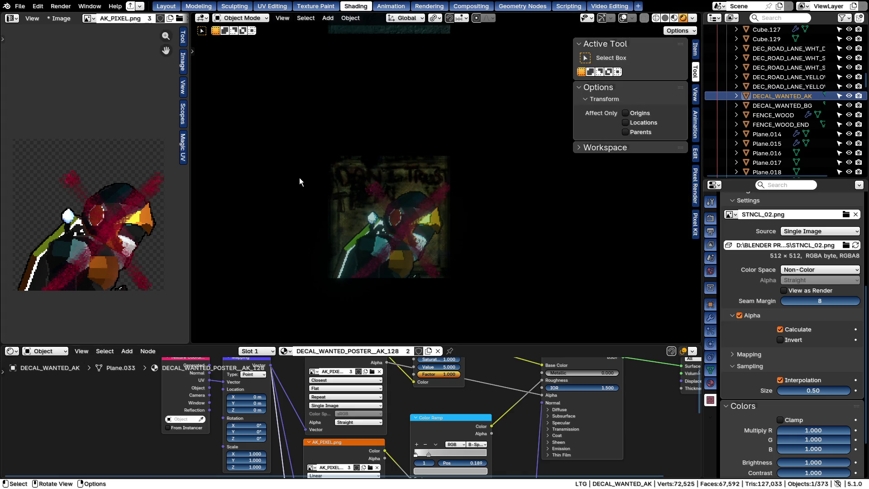
Select DECAL_WANTED_BG, set its Hue/Saturation/Value node Value to 50, then reselect DECAL_WANTED_AK
left_click(352, 205)
scroll(398, 420, "up", 2)
scroll(413, 424, "up", 1)
left_click_drag(407, 417, 407, 416)
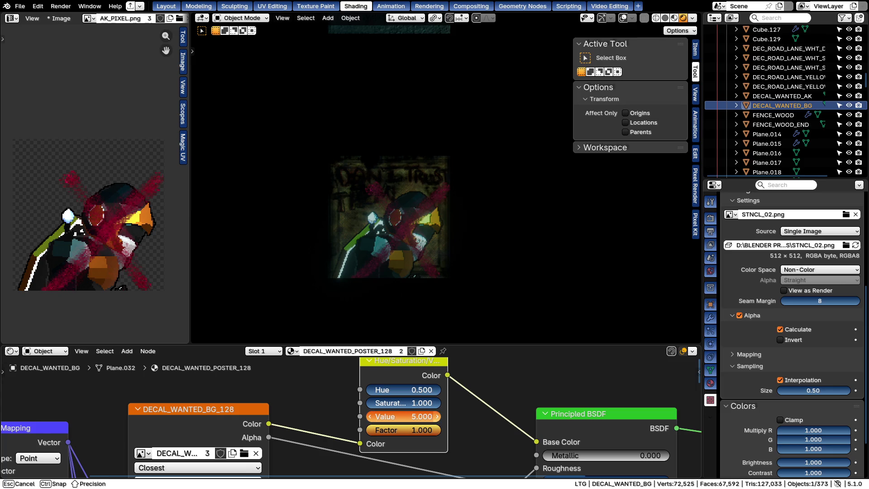
left_click(413, 418)
type("8")
key("Return")
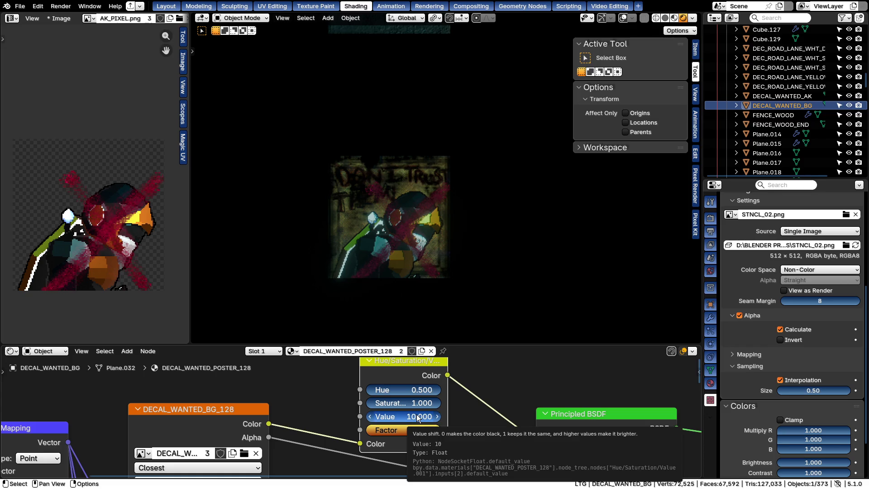
left_click(398, 418)
type("50.000")
key("Return")
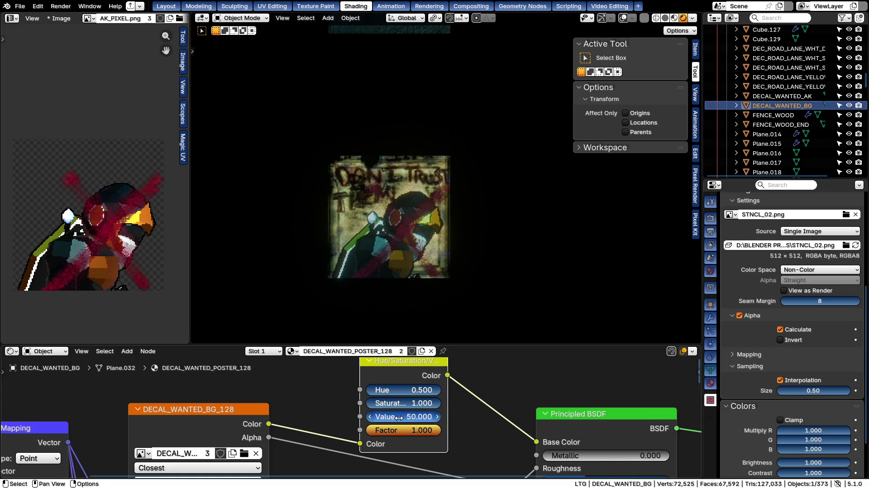
mouse_move(398, 417)
left_mouse_down()
mouse_move(366, 417)
mouse_move(402, 390)
left_mouse_up()
left_click(428, 211)
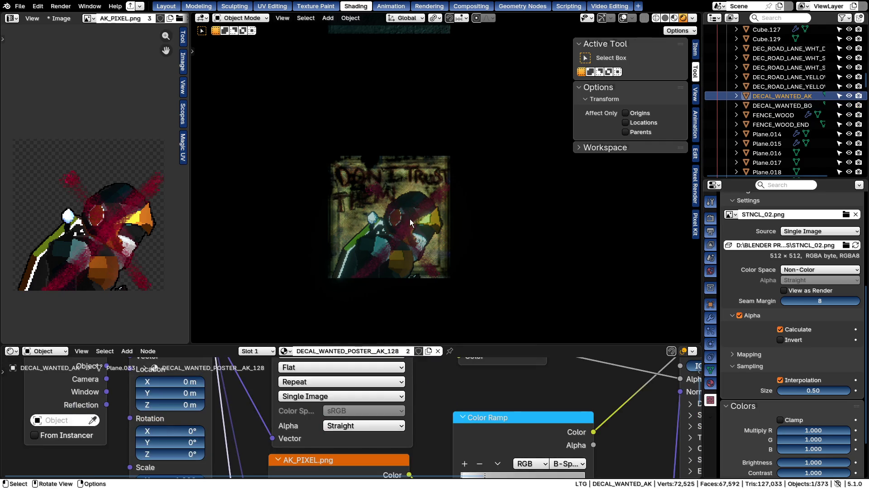
scroll(409, 219, "up", 3)
In Texture Paint, set brush strength to 1.0, paint a diagonal test stroke and undo it
key("ctrl+Tab")
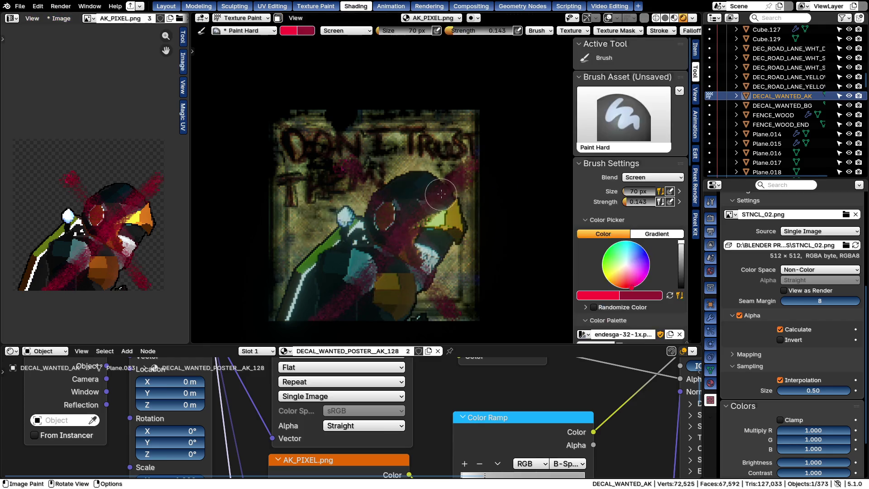
key("shift+f")
left_click(485, 174)
left_click_drag(485, 175, 280, 343)
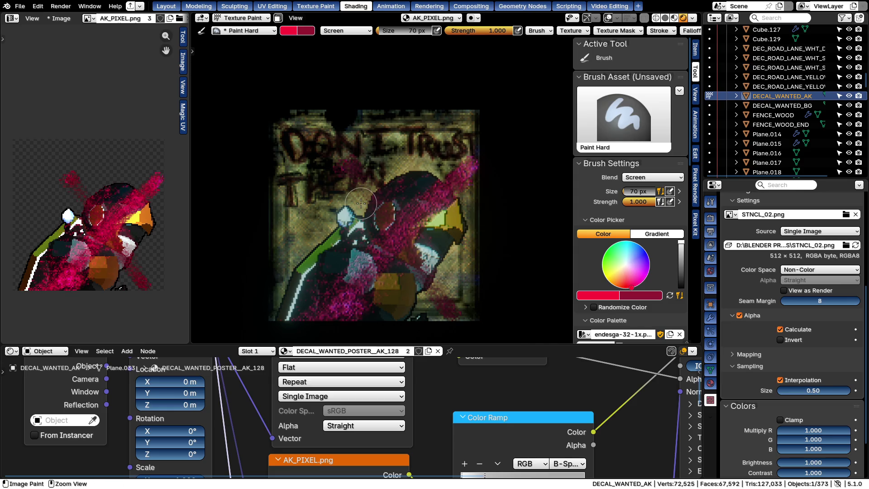
key("ctrl+z")
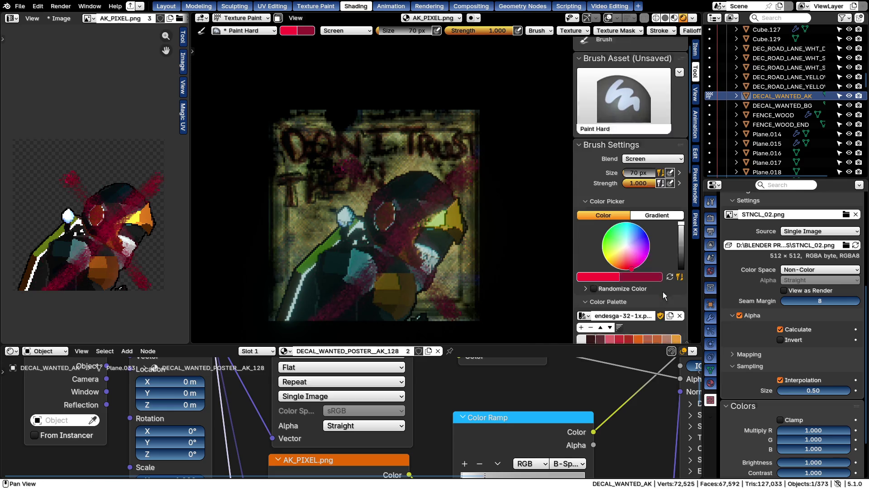
key("s")
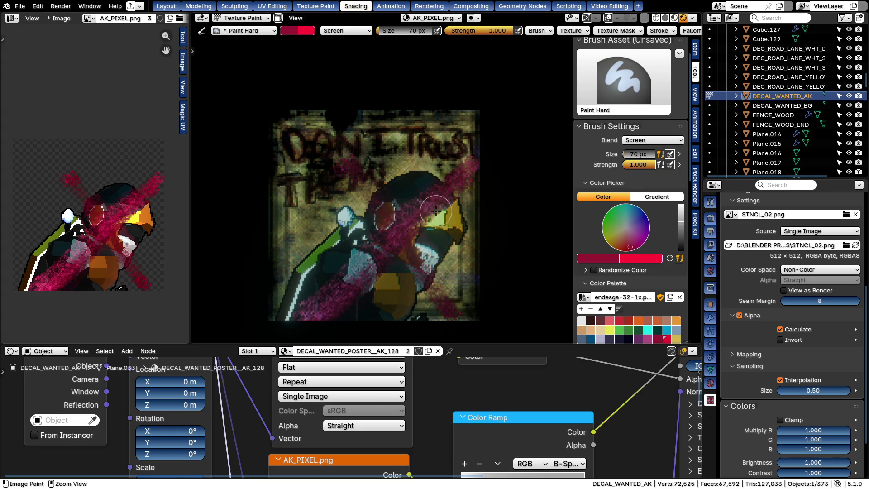
Switch the brush to Darken blending and paint dark strokes over the character
right_click(394, 197)
left_click(371, 198)
left_click(354, 237)
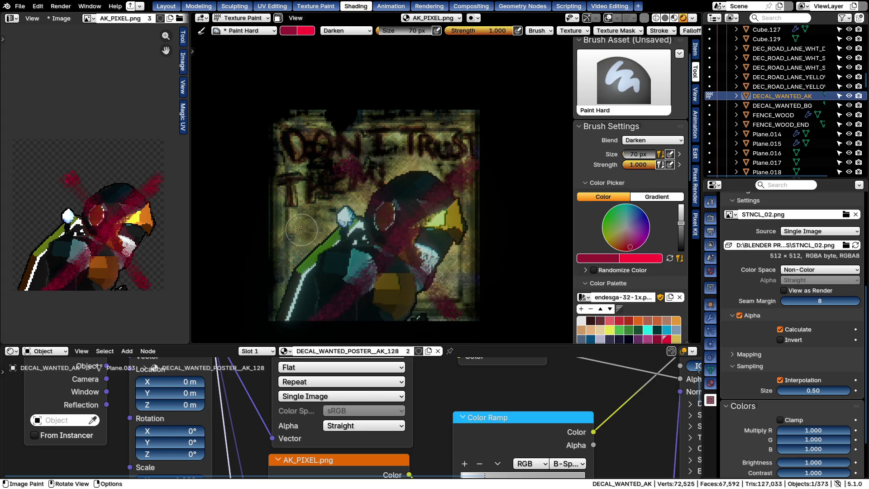
key("ctrl+z")
mouse_move(434, 221)
left_mouse_down()
mouse_move(363, 294)
mouse_move(369, 164)
left_mouse_up()
left_click_drag(328, 127, 528, 224)
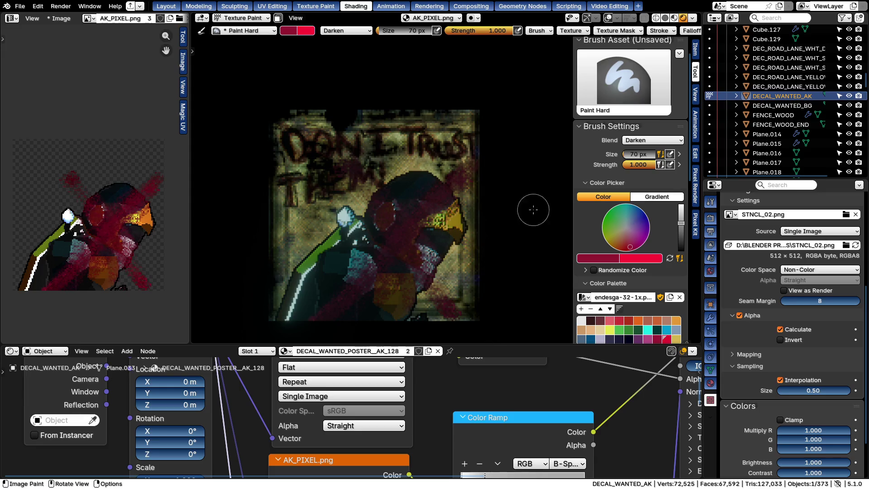
scroll(527, 224, "down", 5)
scroll(473, 192, "up", 4)
scroll(464, 195, "up", 1)
Undo the dark trial strokes and return the viewport to Object Mode
key("ctrl+z")
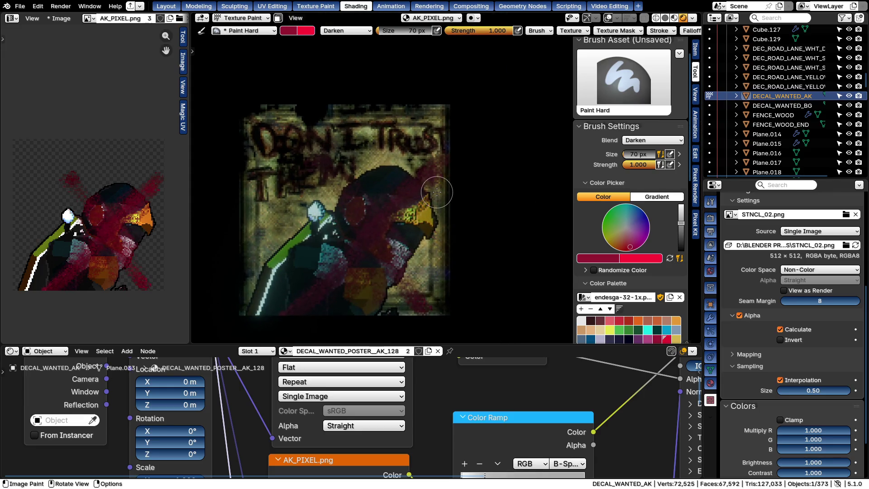
key("ctrl+z")
key("ctrl+z")
key("ctrl+z")
key("Tab")
key("ctrl+z")
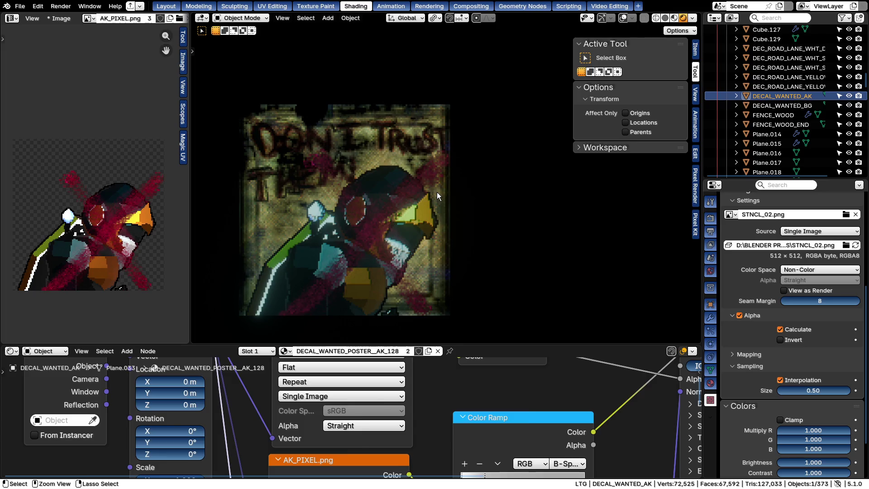
key("ctrl+z")
key("ctrl+z")
key("ctrl+z")
key("ctrl+z")
key("ctrl+z")
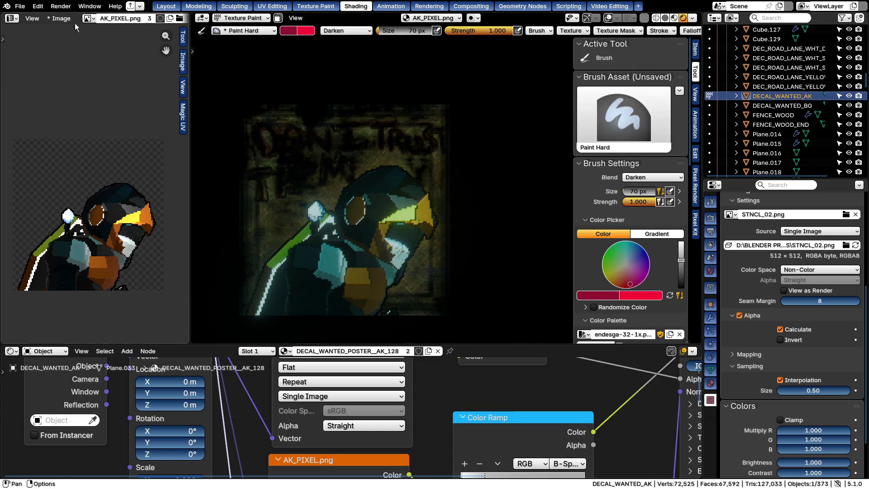
Save the painted AK_PIXEL.png image and return to Object Mode
key("alt+s")
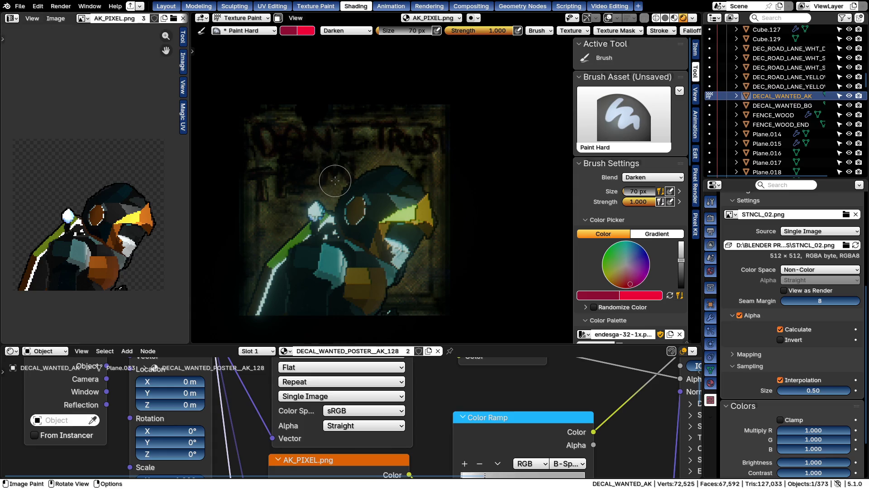
key("ctrl+Tab")
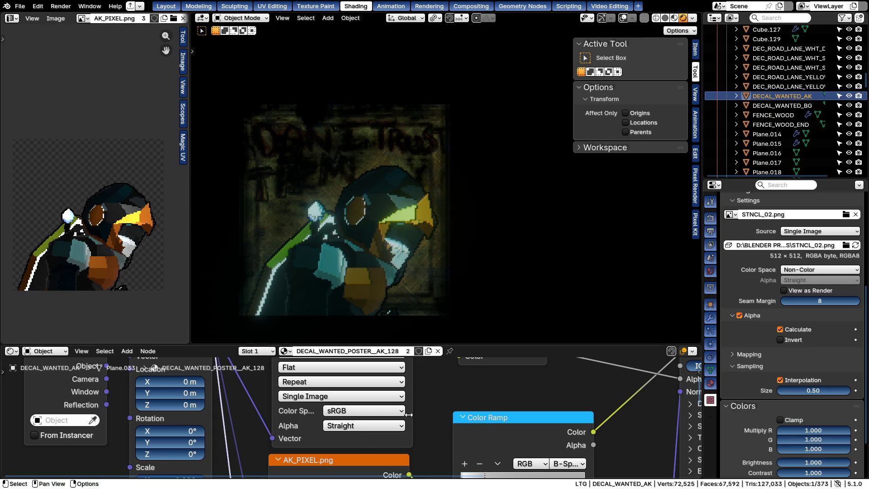
scroll(422, 375, "down", 2)
Select DECAL_WANTED_BG and set its Hue/Saturation Value to 50 to lighten the poster
middle_click_drag(501, 446, 506, 482)
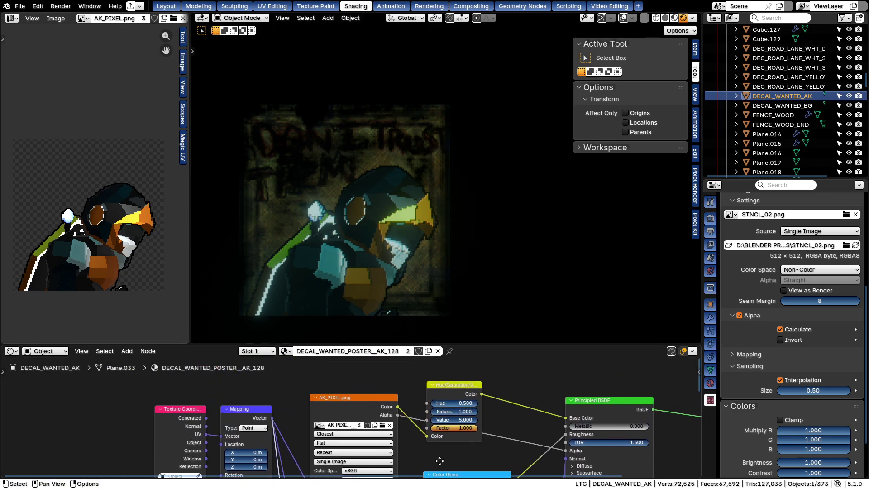
left_click(792, 106)
scroll(371, 437, "up", 2)
left_click(394, 409)
key("Return")
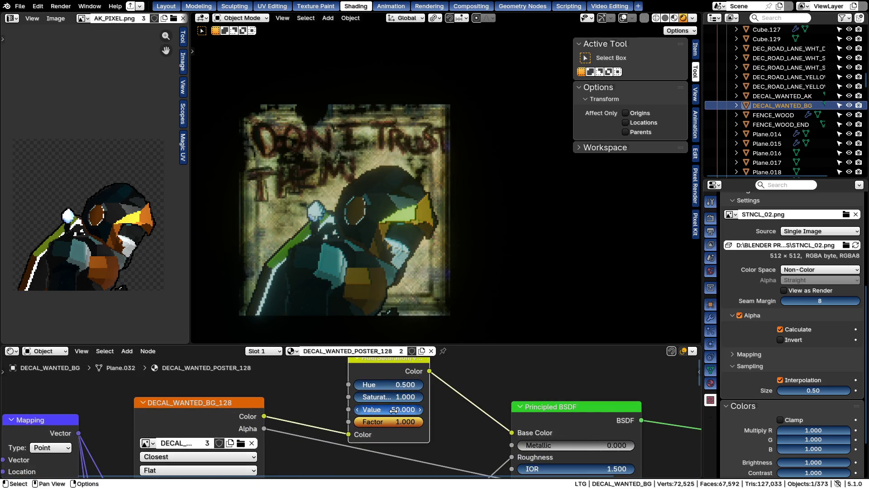
Reframe the view on the poster and make DECAL_WANTED_AK the active object
middle_click_drag(362, 229, 361, 215)
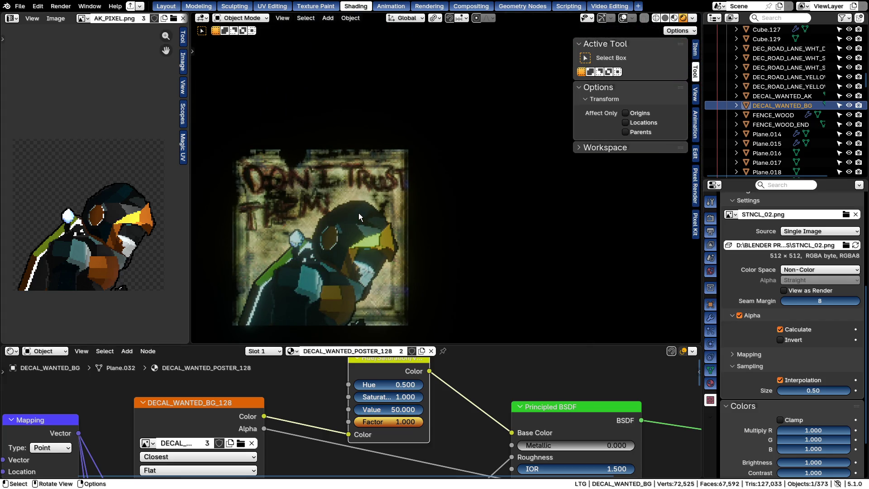
middle_click_drag(312, 238, 418, 191)
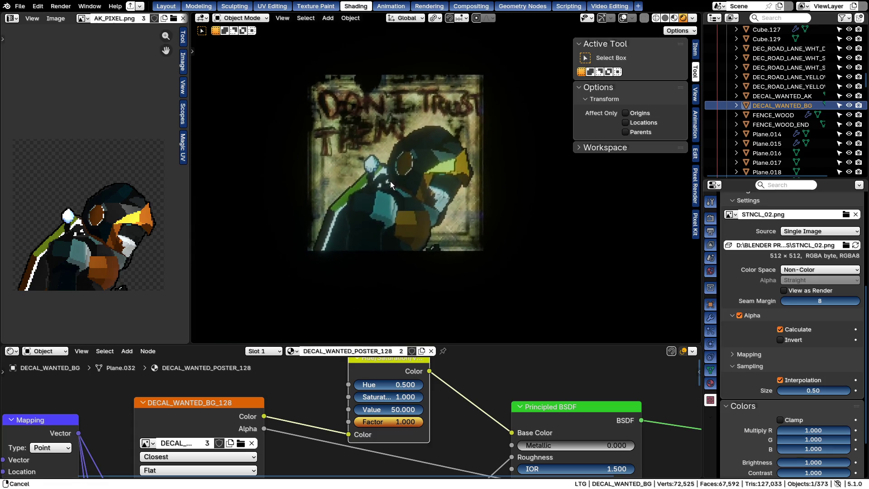
left_click(368, 197)
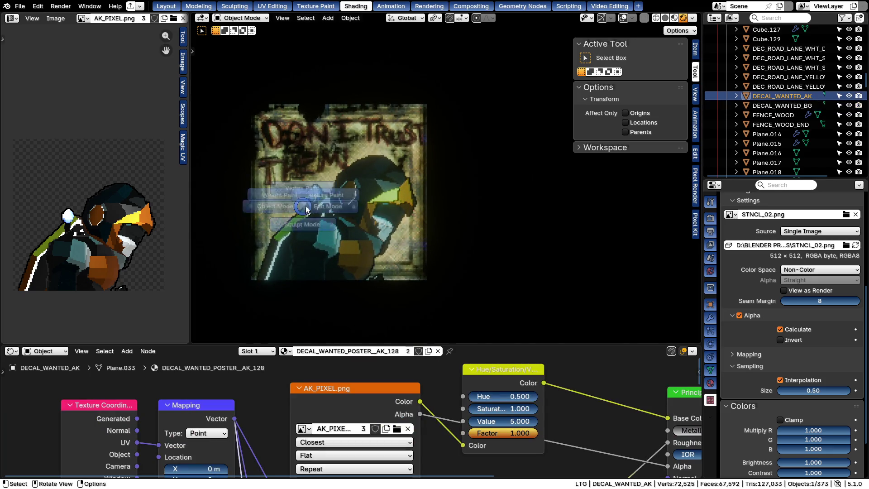
Enter Texture Paint, set the brush to Vivid Light blending and paint over the head
key("ctrl+Tab")
right_click(337, 230)
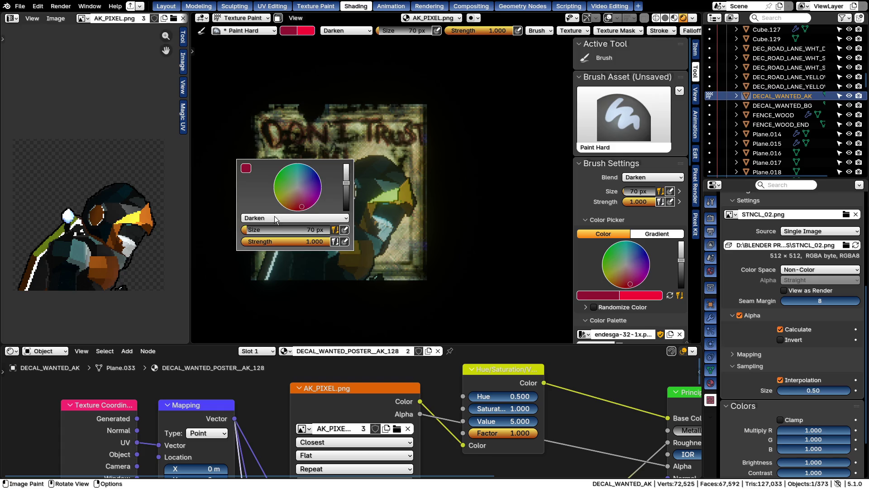
left_click(299, 218)
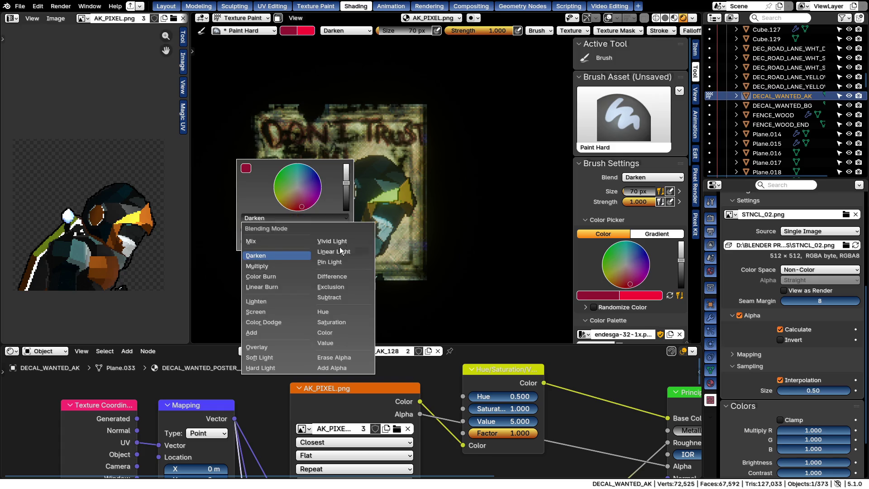
left_click(332, 241)
mouse_move(408, 194)
left_mouse_down()
mouse_move(401, 175)
mouse_move(416, 168)
left_mouse_up()
Switch to Soft Light blending, shade the helmet and body, then undo the last stroke
right_click(381, 182)
left_click(342, 172)
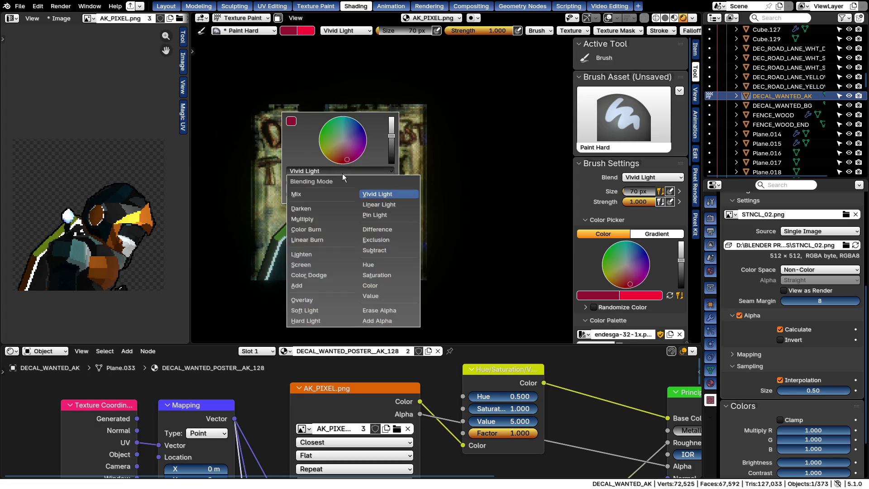
left_click(304, 310)
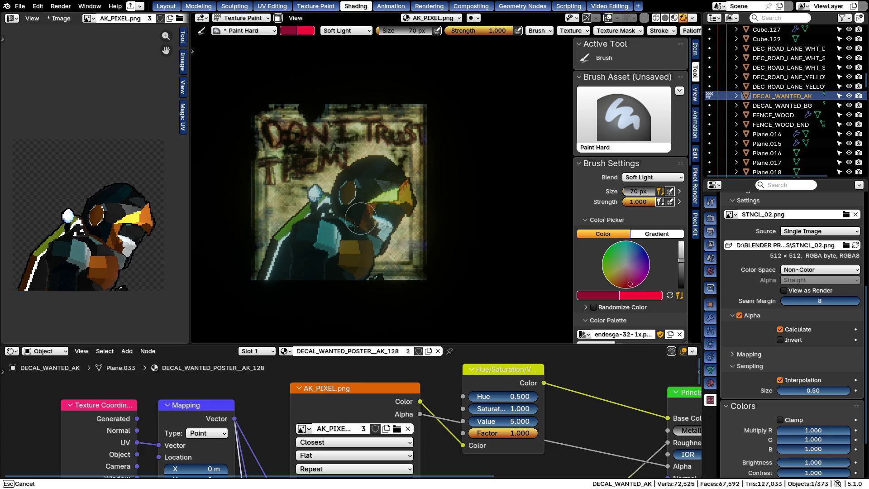
left_click_drag(366, 214, 295, 280)
left_click_drag(415, 185, 356, 261)
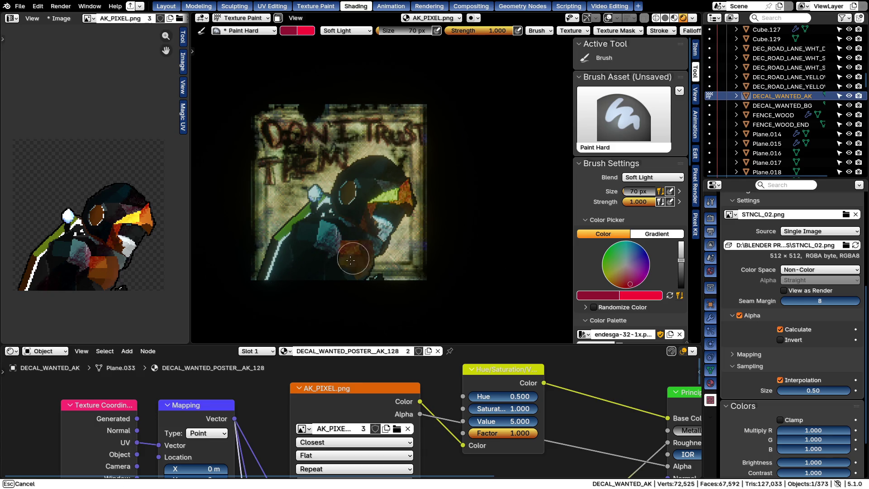
left_click_drag(398, 166, 266, 295)
left_click_drag(405, 133, 255, 315)
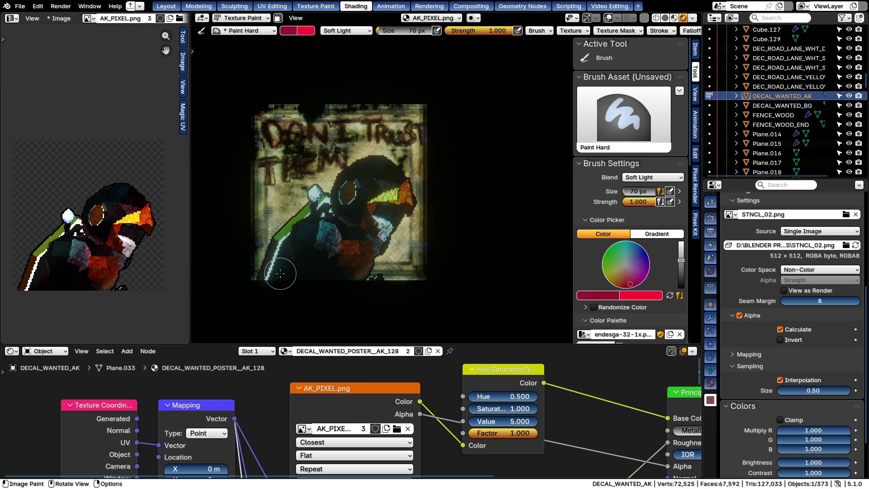
key("ctrl+z")
Cycle through Edit Mode back to Texture Paint and set the brush size to 22 px
key("Tab")
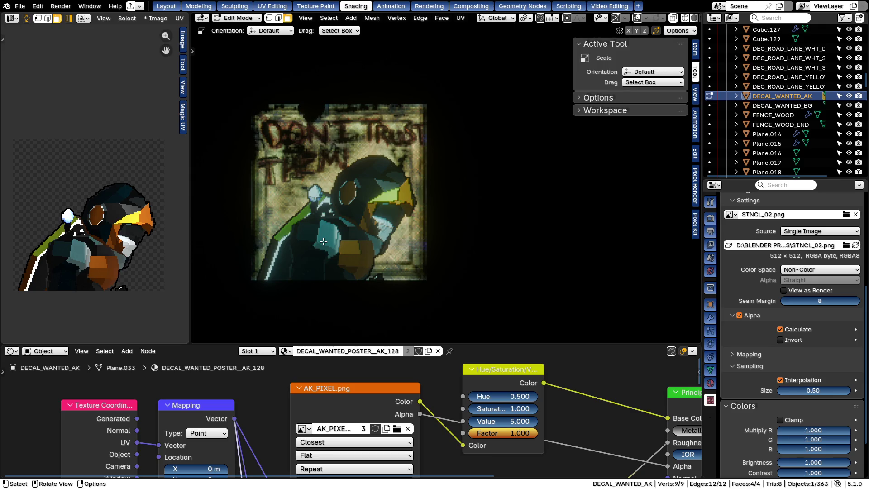
key("ctrl+Tab")
left_click(360, 204)
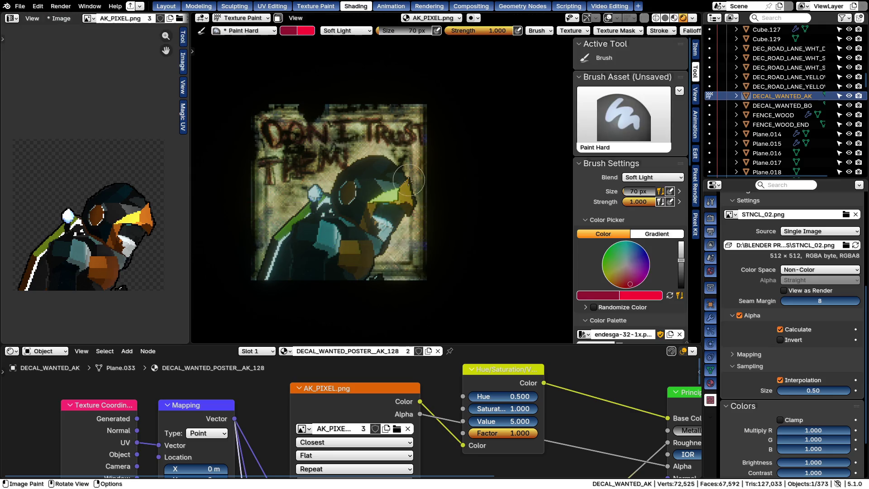
key("f")
left_click(352, 213)
Scroll the brush blend mode to Exclusion via the quick settings and start enlarging the brush
right_click(390, 192)
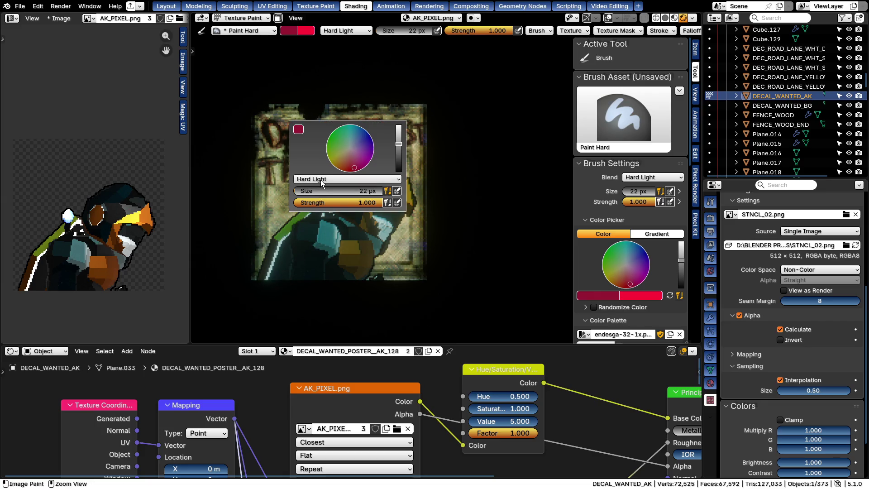
scroll(320, 180, "down", 1, "ctrl")
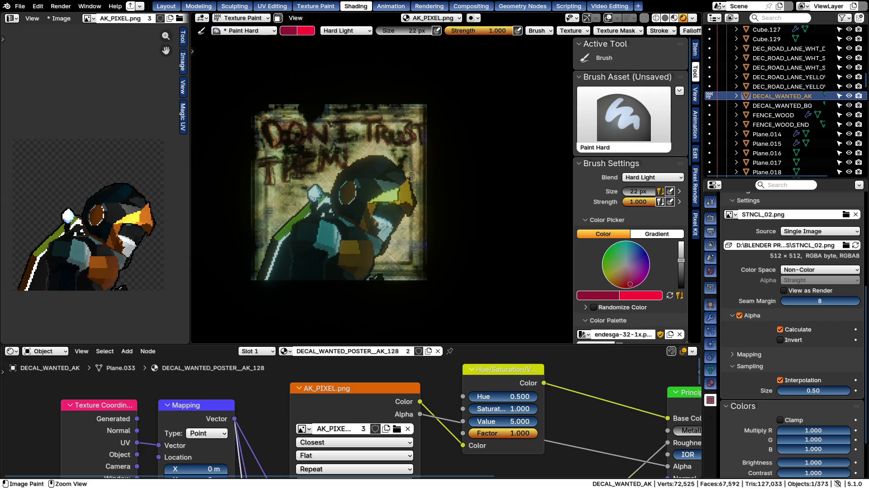
right_click(349, 174)
scroll(349, 174, "down", 1, "ctrl")
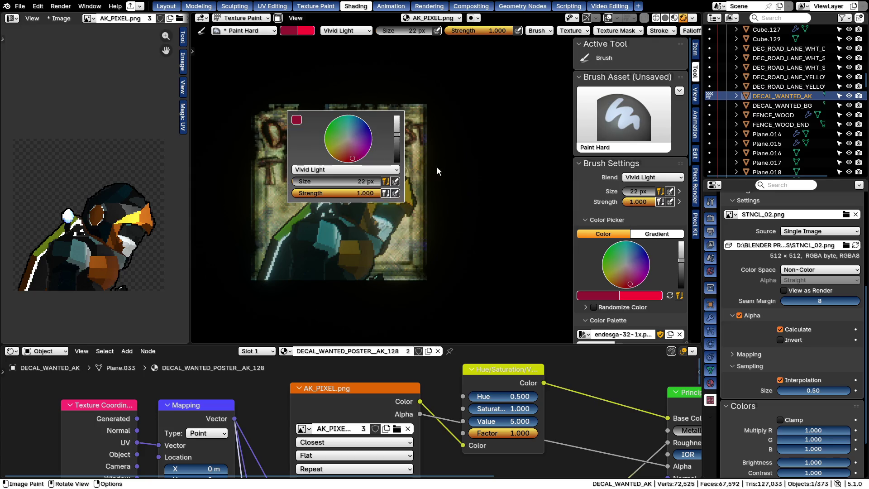
right_click(339, 171)
scroll(339, 171, "down", 1, "ctrl")
scroll(339, 171, "down", 1, "ctrl")
scroll(339, 171, "down", 1, "ctrl")
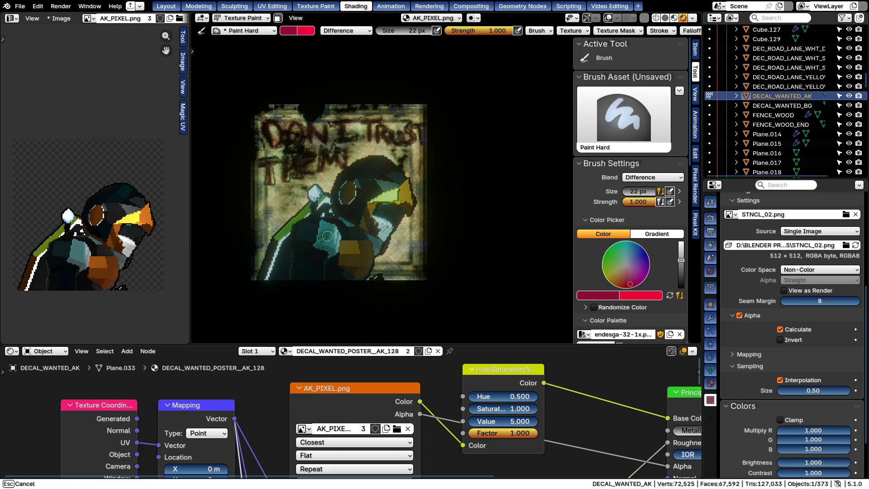
right_click(362, 185)
scroll(362, 185, "down", 1, "ctrl")
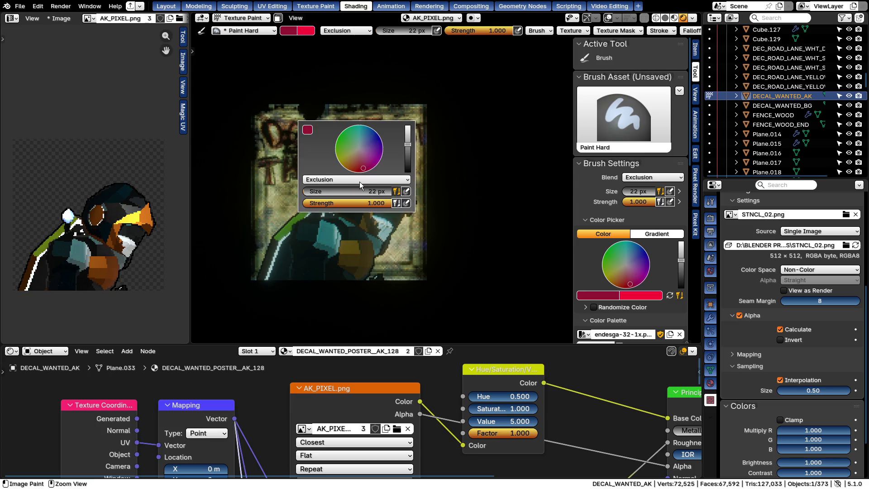
key("f")
Paint purple and teal test strokes with the large brush and undo them
mouse_move(383, 195)
left_mouse_down()
mouse_move(388, 169)
mouse_move(470, 169)
left_mouse_up()
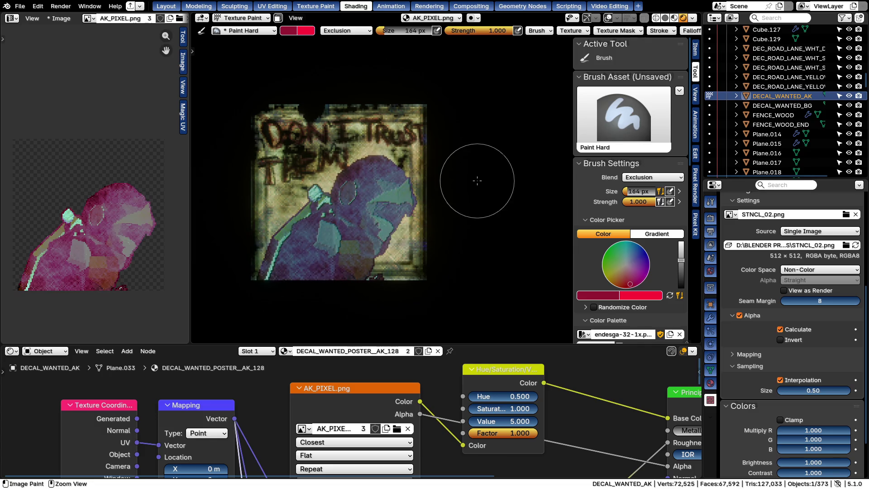
key("ctrl+z")
scroll(592, 208, "down", 3)
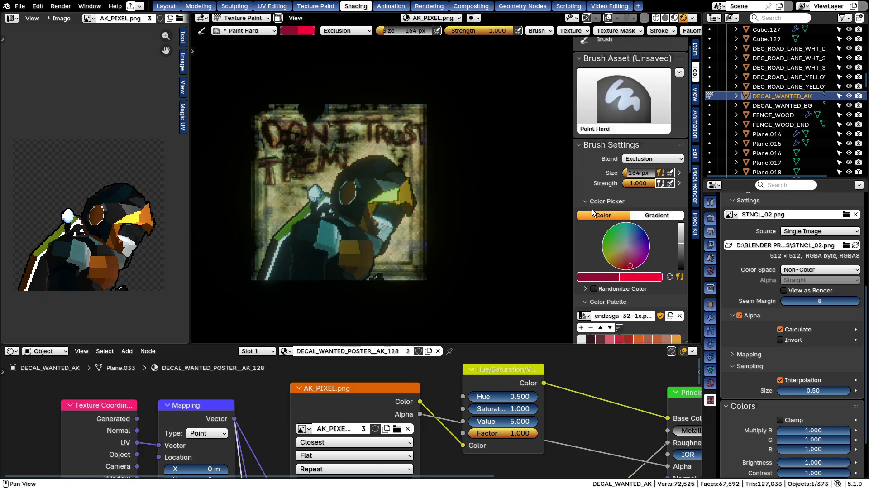
left_click(582, 319)
mouse_move(365, 225)
left_mouse_down()
mouse_move(407, 191)
mouse_move(395, 248)
mouse_move(500, 136)
left_mouse_up()
key("ctrl+z")
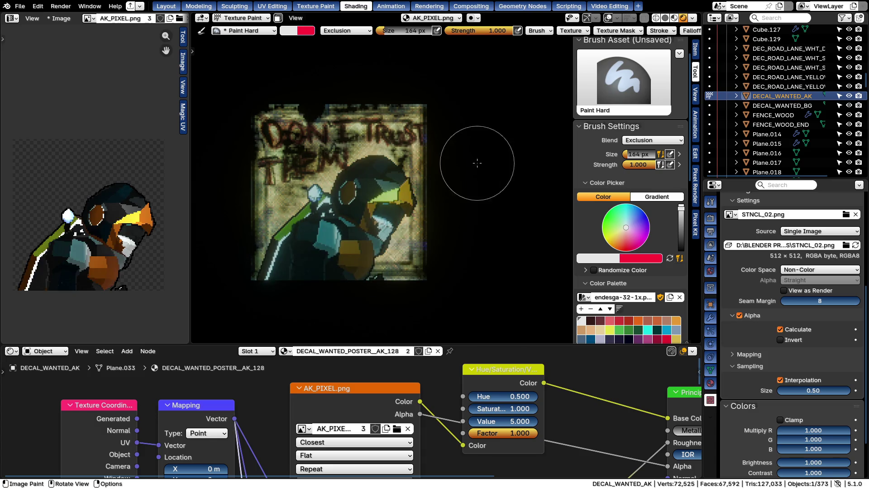
Set brush strength to 0.137, swap colours and paint faint strokes, undoing the reddish one
key("shift+f")
left_click(321, 191)
mouse_move(321, 191)
left_mouse_down()
mouse_move(428, 250)
mouse_move(489, 248)
left_mouse_up()
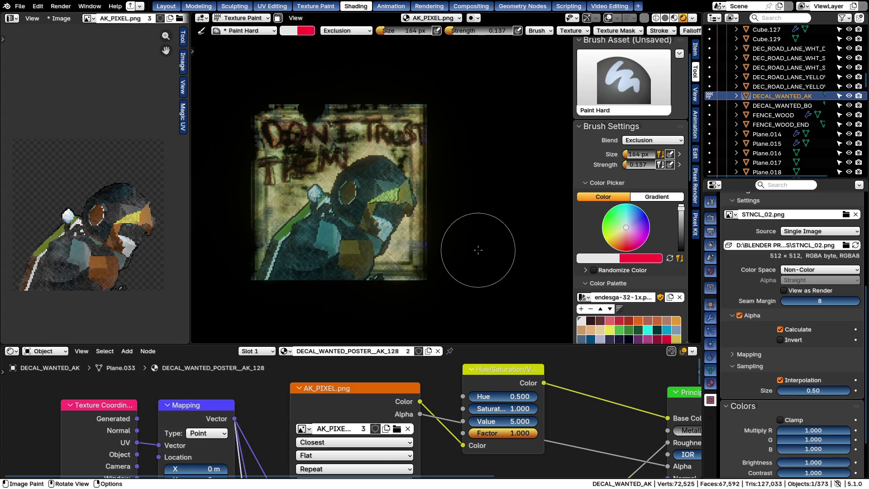
scroll(432, 249, "up", 4)
scroll(441, 213, "down", 3)
key("x")
left_click_drag(405, 162, 349, 300)
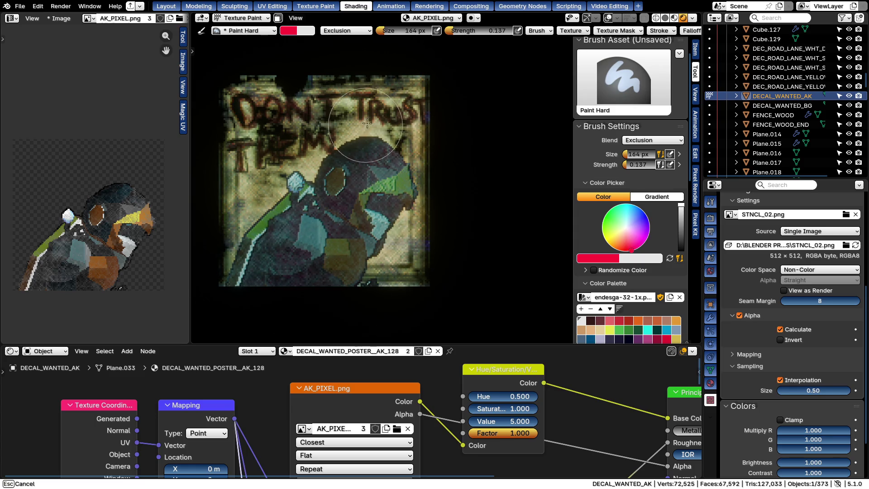
left_click_drag(349, 300, 510, 88)
key("ctrl+z")
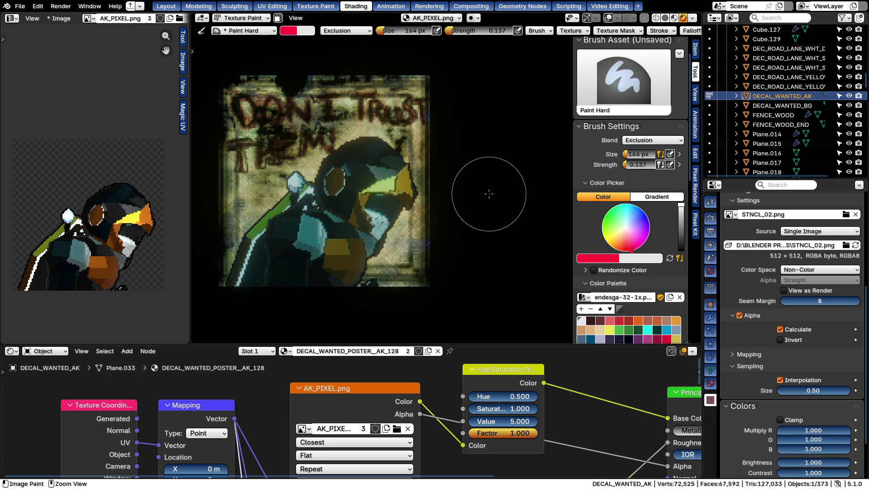
mouse_move(354, 264)
left_mouse_down()
mouse_move(340, 230)
mouse_move(427, 132)
left_mouse_up()
Darken the paint colour toward a low-brightness maroon
left_click_drag(680, 206, 680, 238)
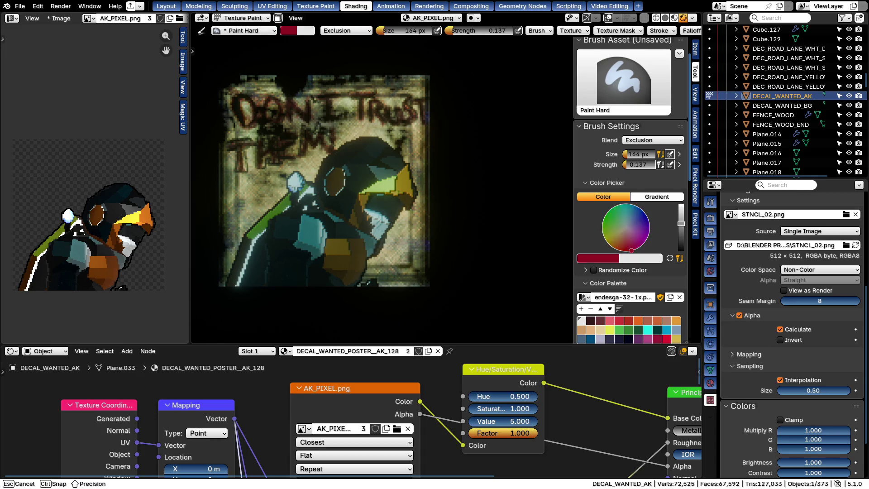
mouse_move(354, 203)
left_mouse_down()
mouse_move(387, 182)
mouse_move(401, 214)
mouse_move(435, 196)
left_mouse_up()
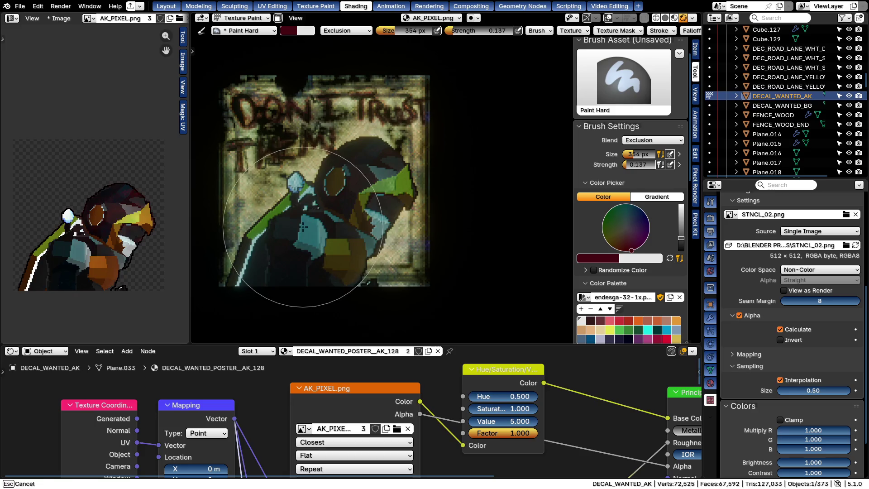
Set strength to 0.329 and paint maroon, blue and green strokes, undoing the green one
left_click(435, 198)
left_click_drag(333, 263, 495, 113)
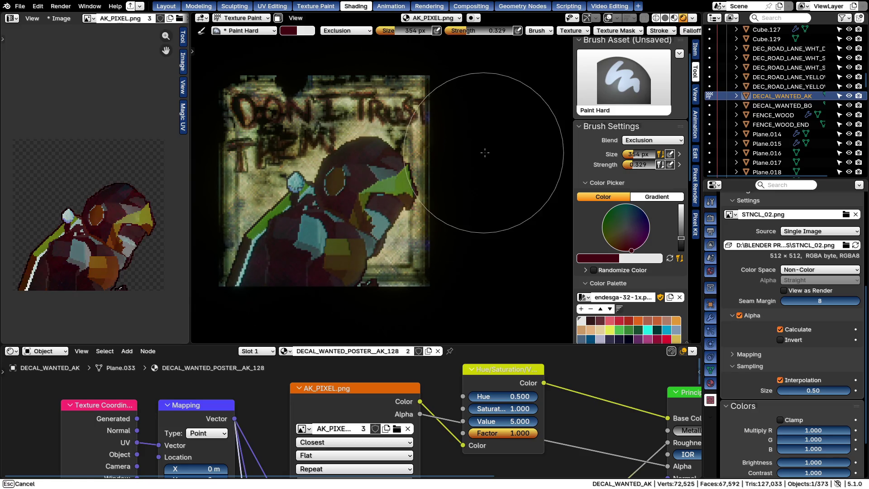
scroll(495, 136, "down", 1)
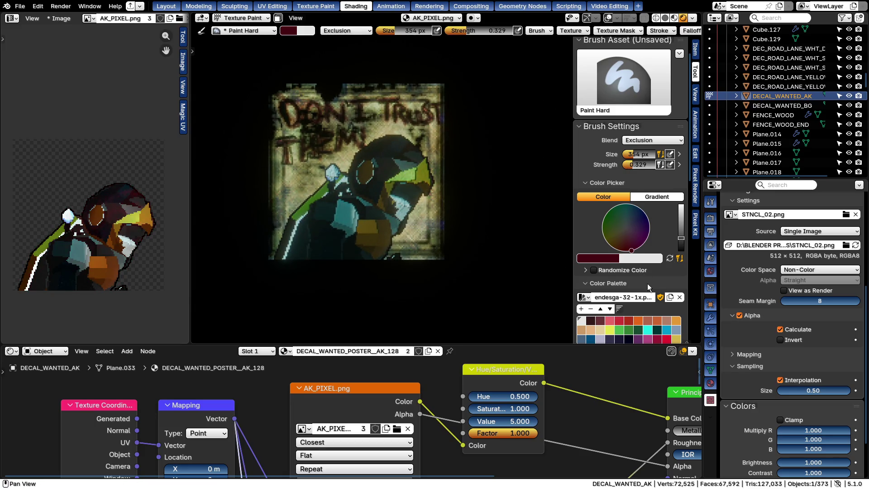
scroll(639, 289, "down", 2)
left_click(590, 303)
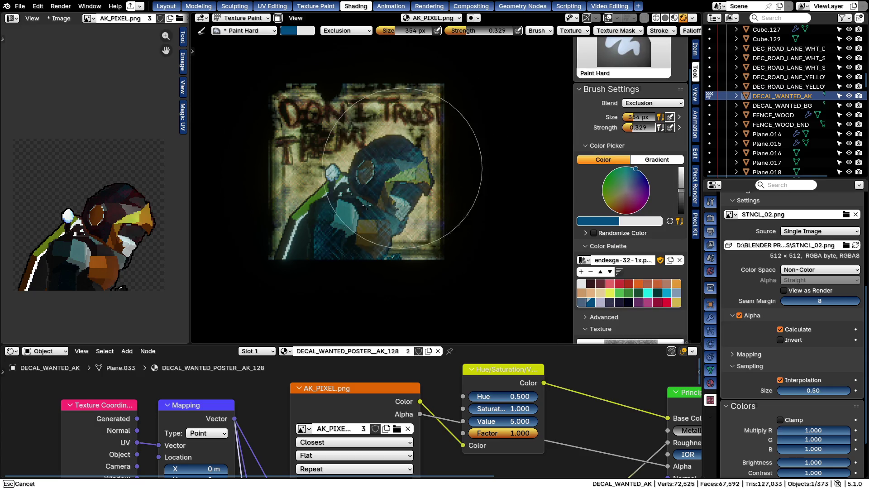
left_click_drag(364, 252, 500, 83)
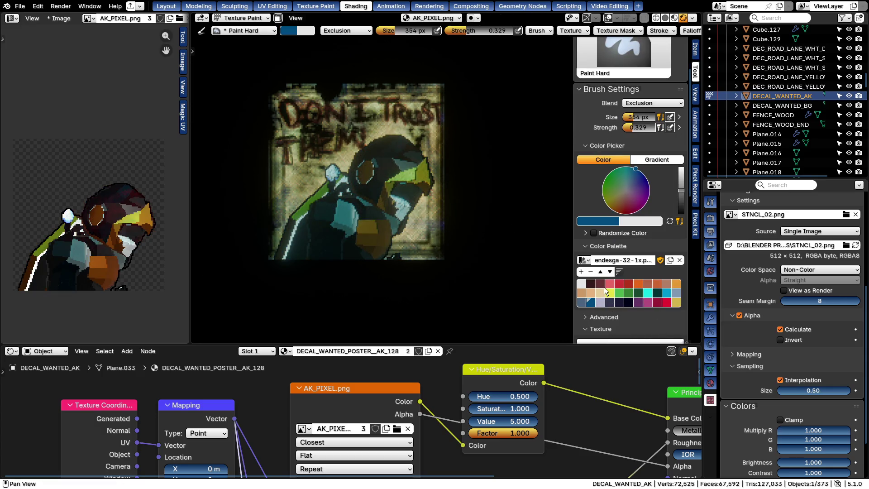
left_click(607, 292)
left_click_drag(372, 231, 426, 140)
key("ctrl+z")
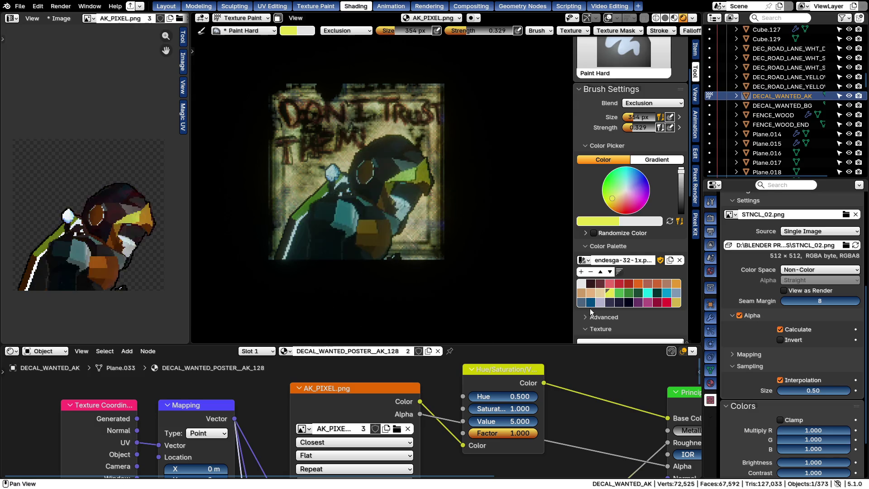
Test tan, dark maroon and dark teal palette strokes, undoing each
left_click_drag(310, 233, 480, 153)
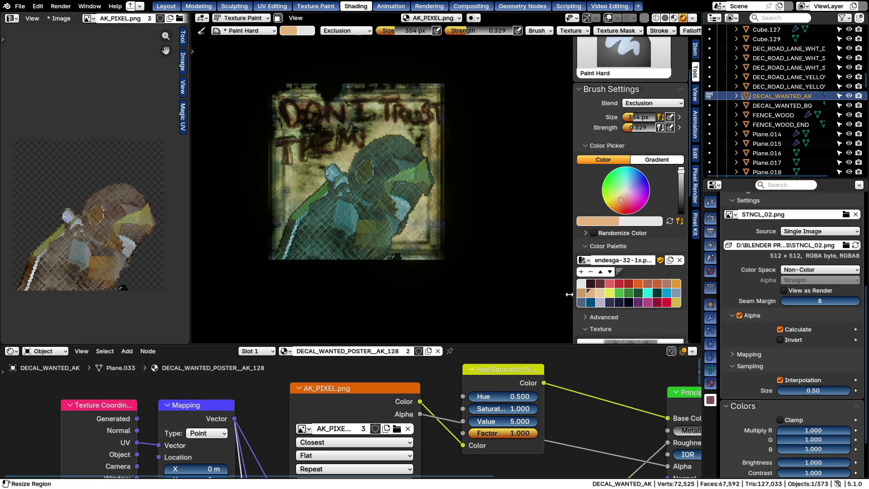
key("ctrl+z")
left_click(588, 293)
left_click_drag(258, 258, 455, 203)
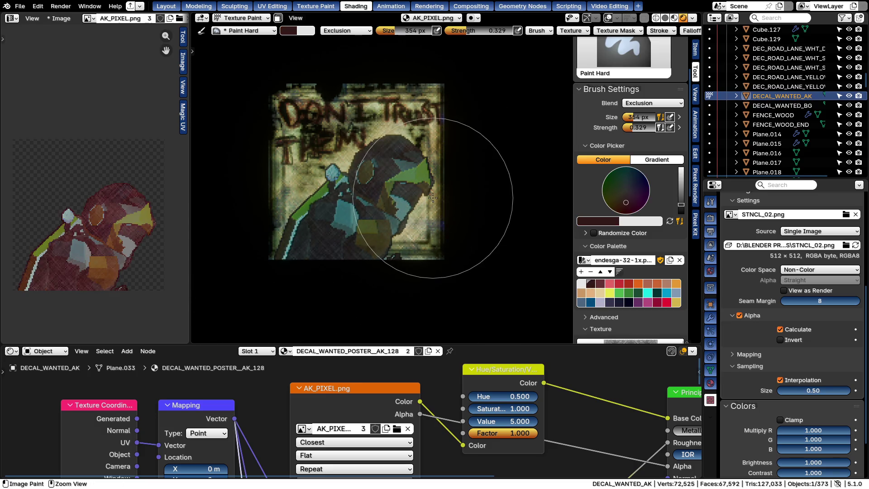
key("ctrl+z")
left_click(657, 293)
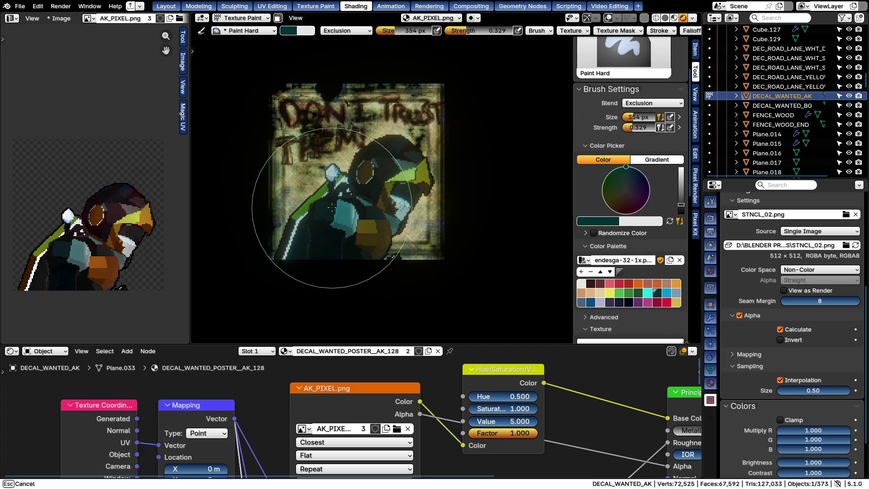
left_click_drag(437, 262, 281, 340)
key("ctrl+z")
Bring up the quick brush settings and its blend mode list
right_click(354, 198)
left_click(296, 191)
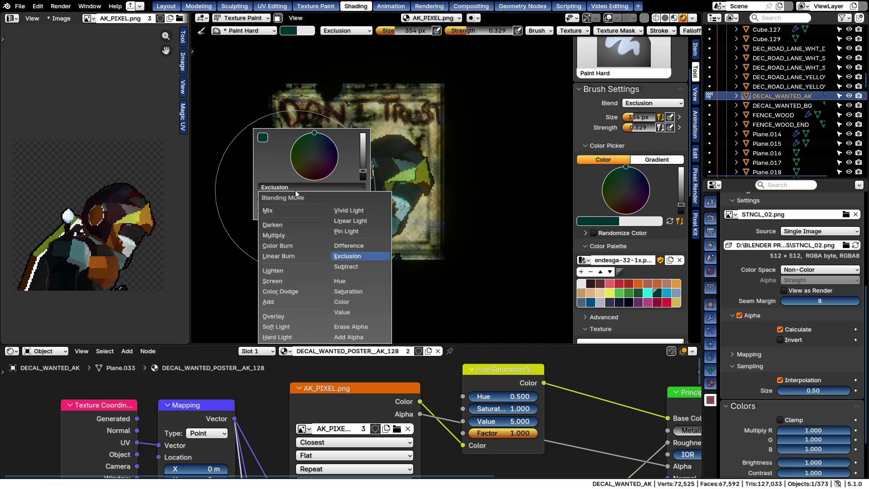
scroll(295, 190, "down", 1, "ctrl")
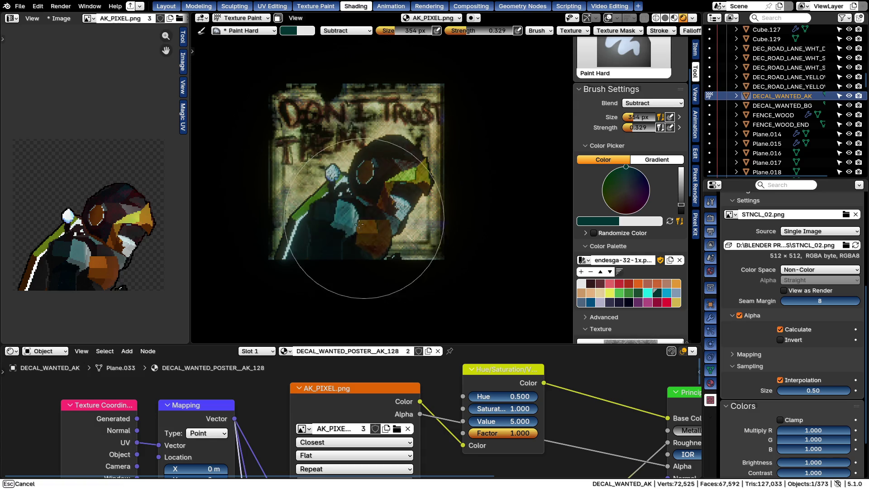
Paint Subtract test strokes over the figure, swap colours, and undo them
left_click_drag(398, 263, 564, 133)
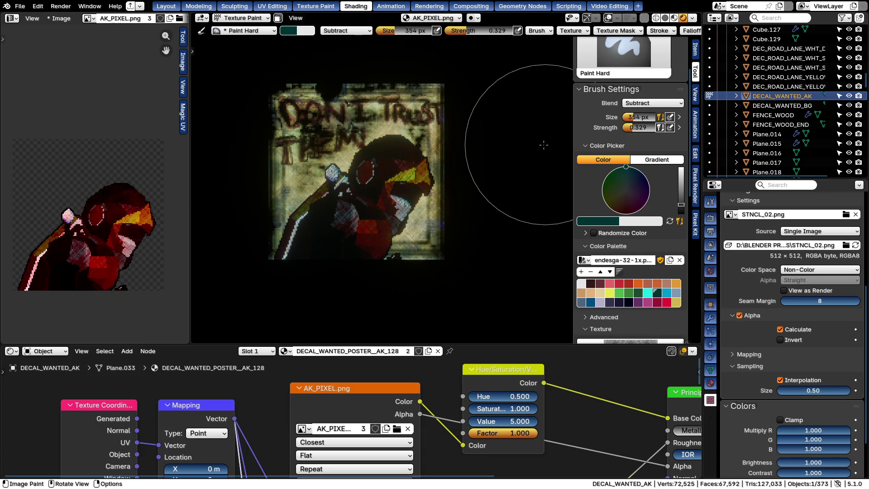
key("ctrl+z")
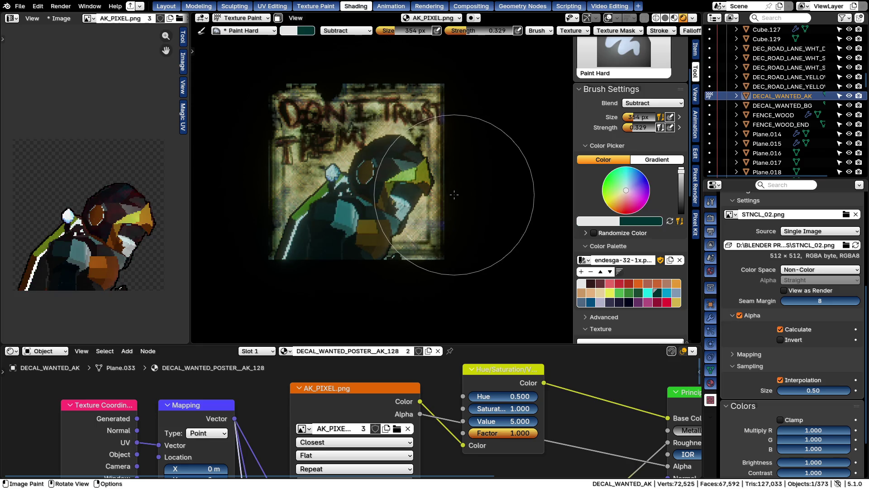
key("x")
left_click_drag(453, 194, 511, 190)
key("ctrl+z")
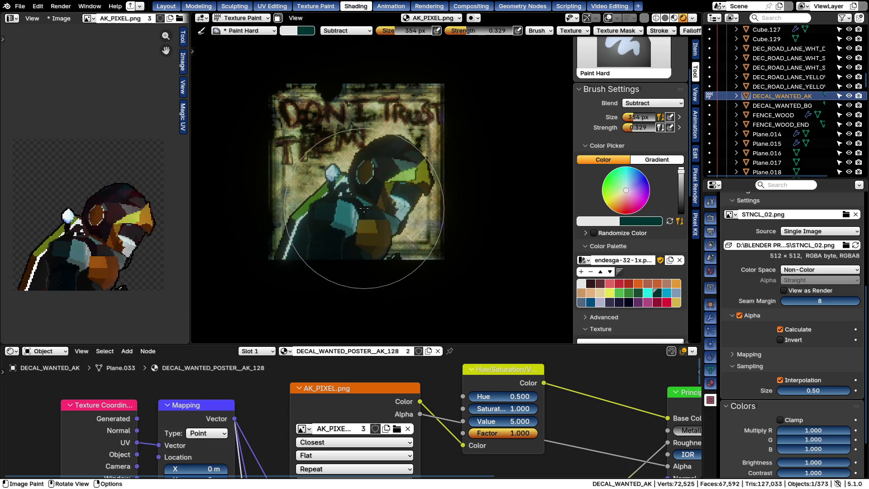
Lower strength to 0.032, lightly darken the helmet and torso, then undo
key("shift+f")
left_click(366, 209)
mouse_move(292, 236)
left_mouse_down()
mouse_move(419, 149)
mouse_move(380, 224)
left_mouse_up()
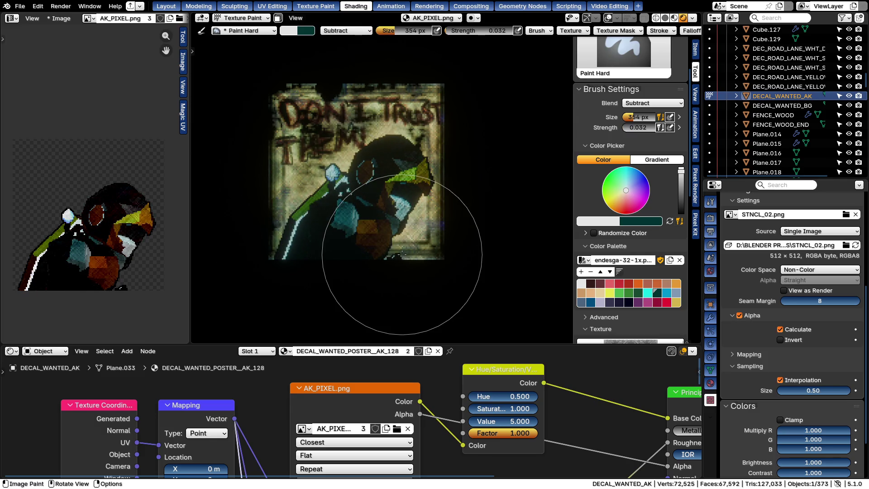
key("ctrl+z")
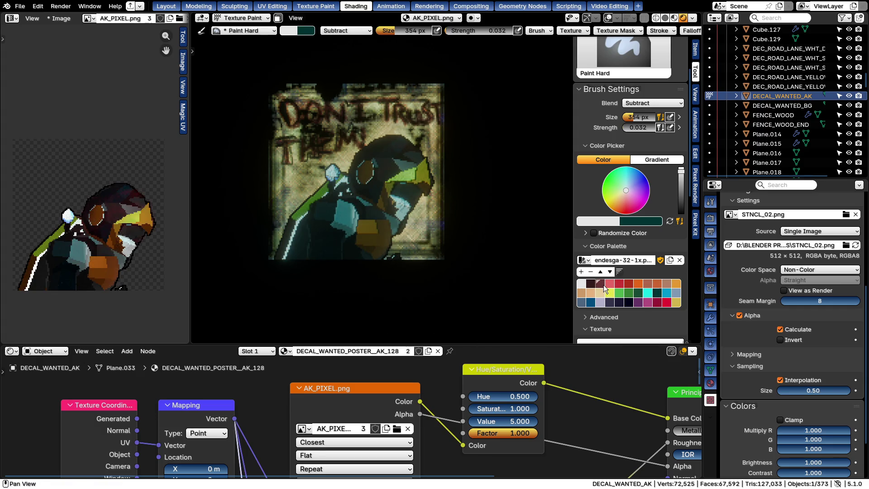
Pick dark red, raise strength to 0.230, paint a test stroke and undo it
left_click(603, 285)
mouse_move(340, 233)
left_mouse_down()
mouse_move(367, 236)
mouse_move(359, 287)
left_mouse_up()
left_click(367, 237)
left_click(379, 252)
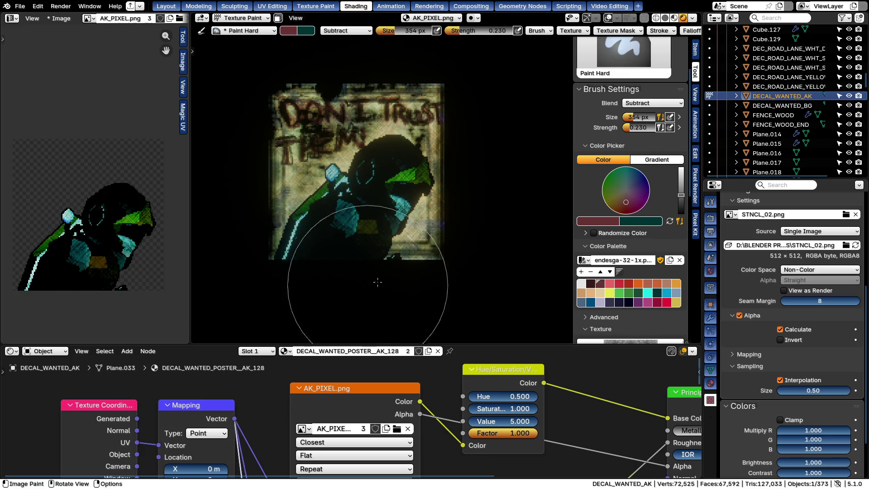
middle_click_drag(359, 286, 434, 251, "ctrl")
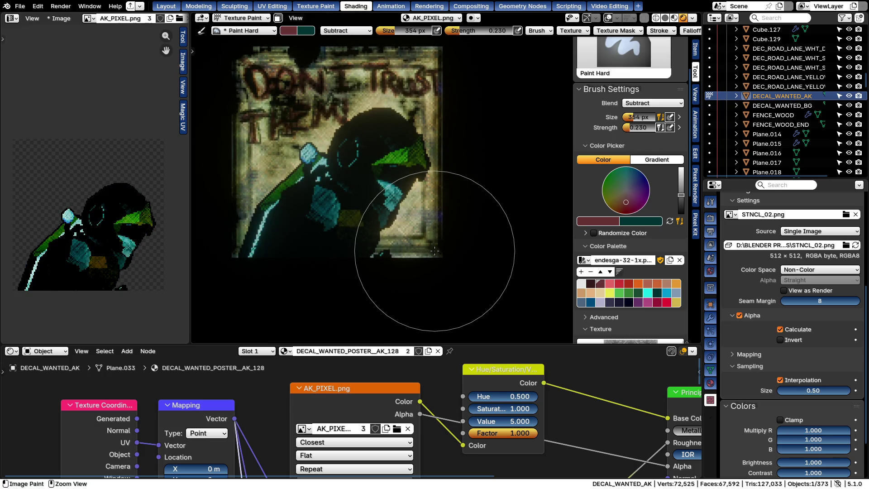
key("ctrl+z")
key("ctrl+z")
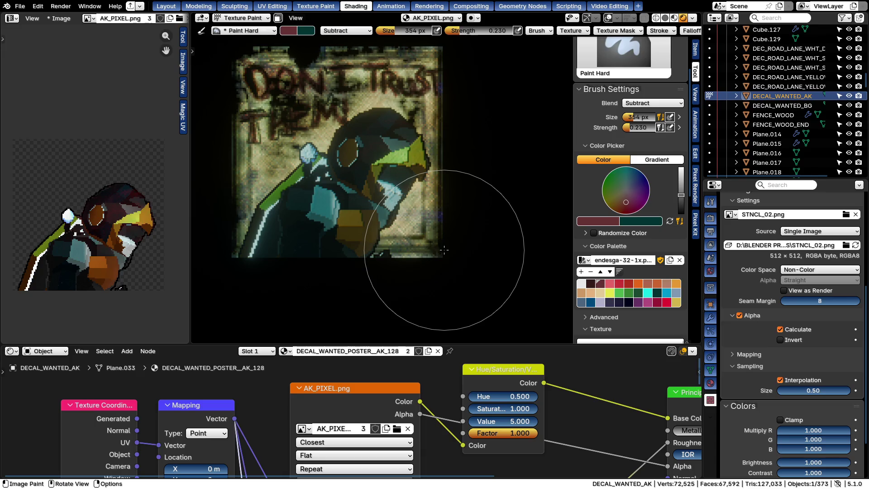
right_click(324, 195)
Set the brush to Hue blending, paint hue strokes over the figure and undo them
left_click(324, 195)
left_click(314, 191)
mouse_move(486, 188)
left_mouse_down()
mouse_move(319, 226)
mouse_move(397, 136)
left_mouse_up()
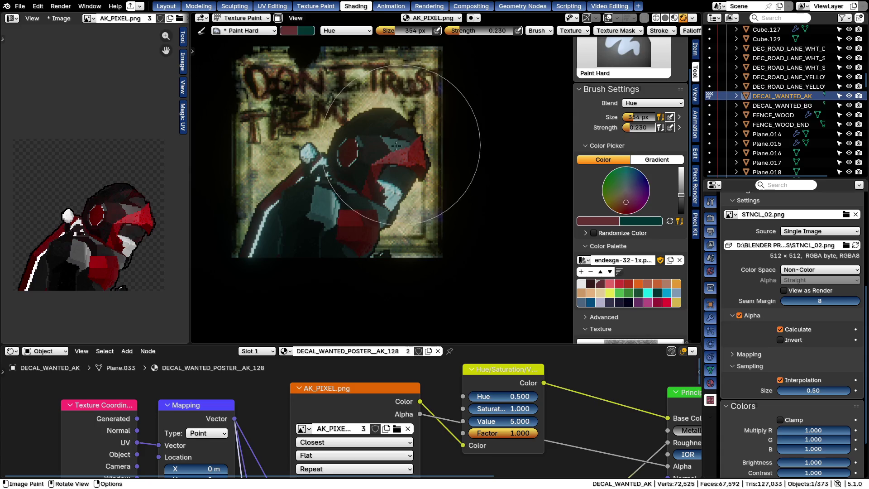
key("x")
left_click_drag(317, 215, 470, 229)
scroll(449, 277, "up", 1)
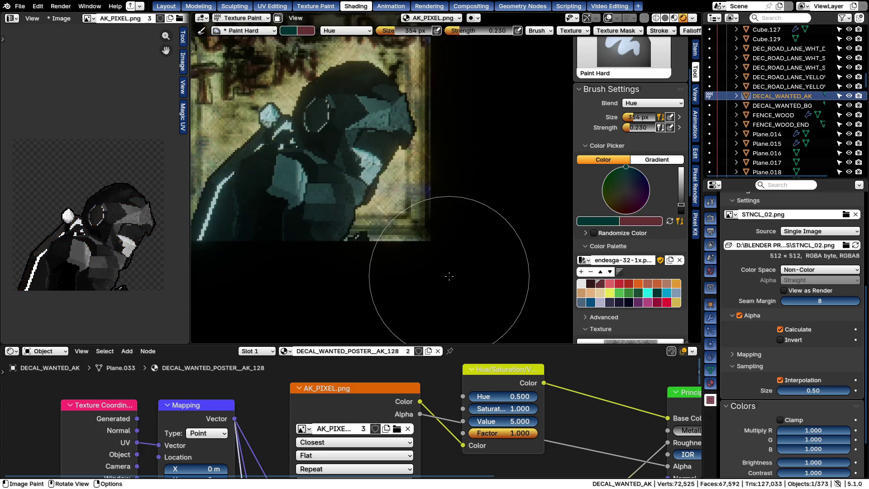
scroll(448, 277, "down", 1)
scroll(449, 275, "up", 1)
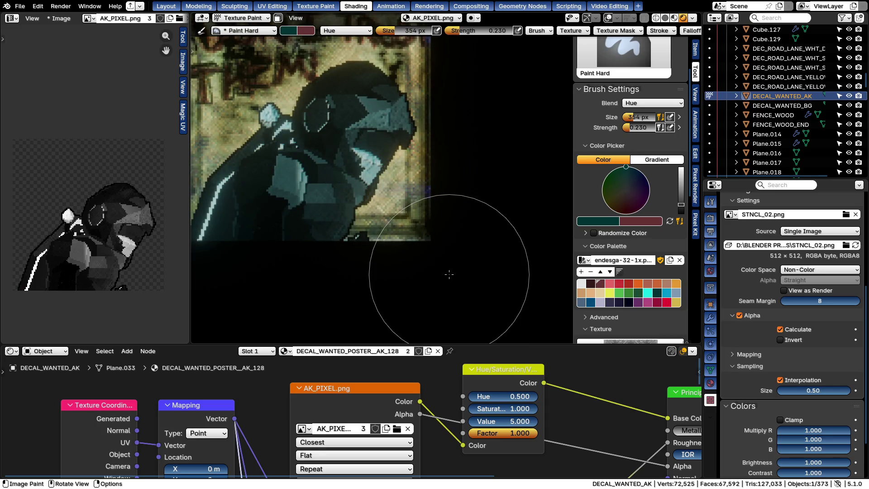
key("ctrl+z")
key("ctrl+z")
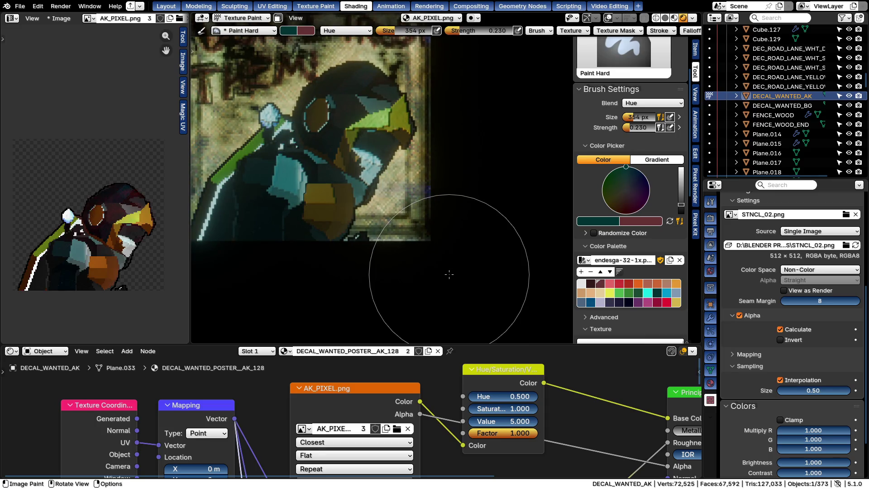
Test hue strokes with green, dark blue, yellow and cyan palette swatches
left_click(630, 293)
mouse_move(285, 224)
left_mouse_down()
mouse_move(285, 201)
mouse_move(291, 224)
left_mouse_up()
key("ctrl+z")
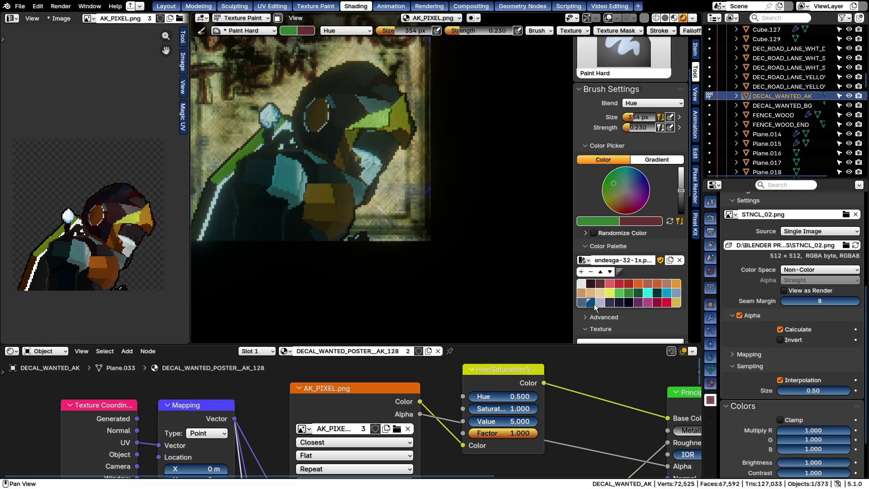
left_click(592, 302)
left_click_drag(272, 176, 384, 128)
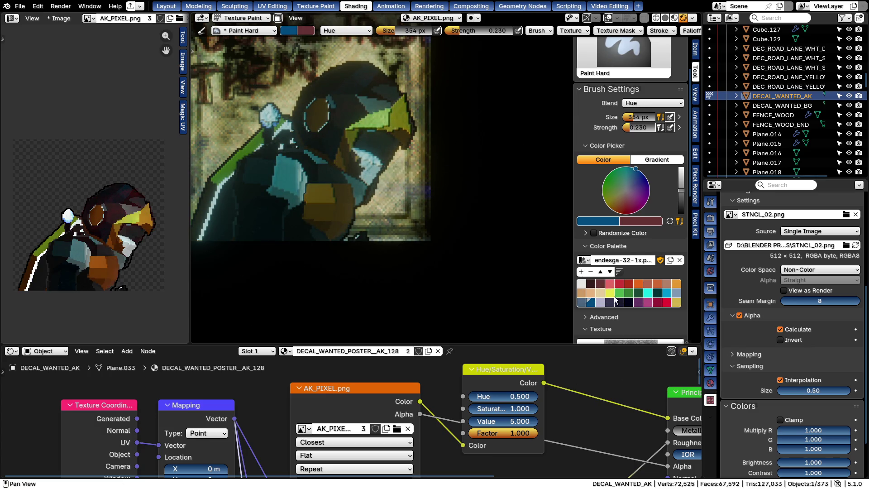
left_click(676, 302)
scroll(387, 204, "down", 2)
mouse_move(442, 234)
left_mouse_down()
mouse_move(297, 228)
mouse_move(450, 120)
left_mouse_up()
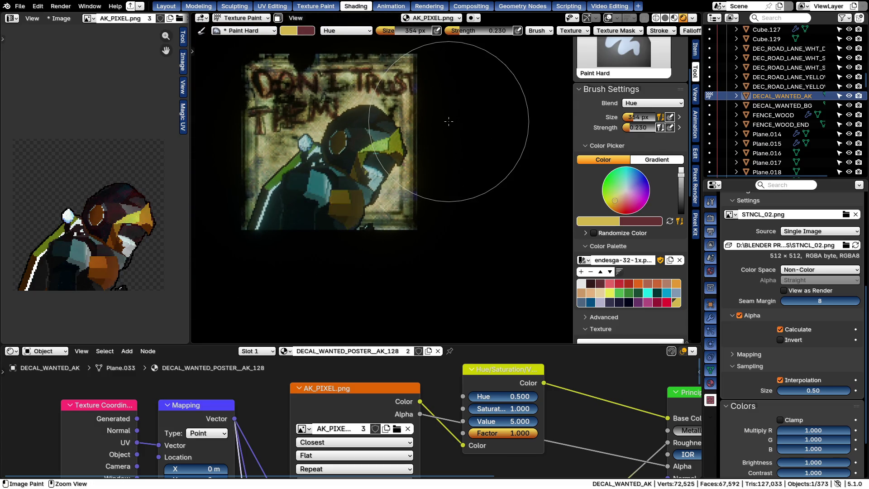
left_click(666, 293)
mouse_move(367, 136)
left_mouse_down()
mouse_move(354, 163)
mouse_move(428, 182)
left_mouse_up()
scroll(428, 182, "up", 3)
scroll(410, 197, "down", 3)
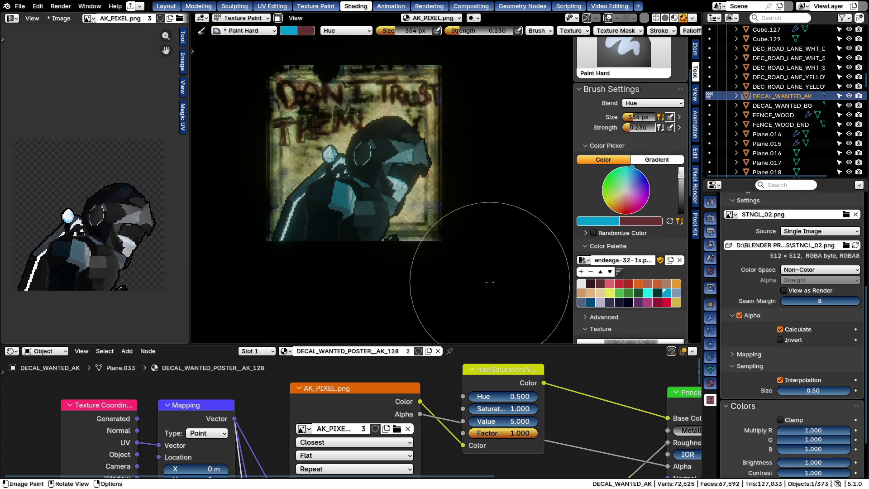
Make red the brush colour, paint a hue stroke, then switch blending to Saturation and test it
key("x")
left_click(618, 283)
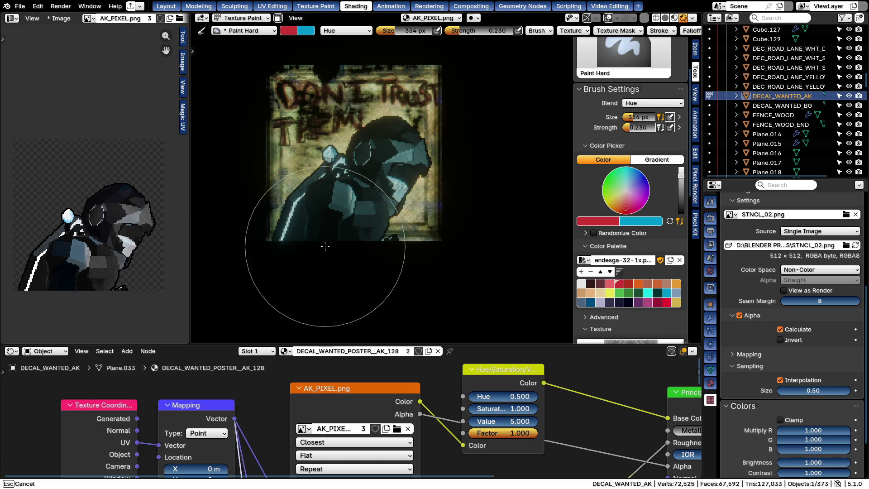
mouse_move(446, 156)
left_mouse_down()
mouse_move(457, 116)
mouse_move(421, 163)
left_mouse_up()
scroll(421, 163, "up", 3)
scroll(401, 185, "down", 2)
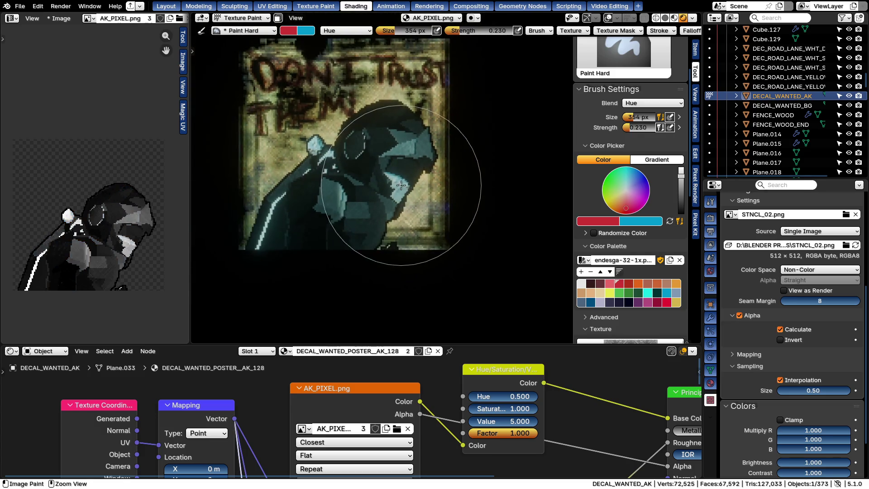
right_click(401, 185)
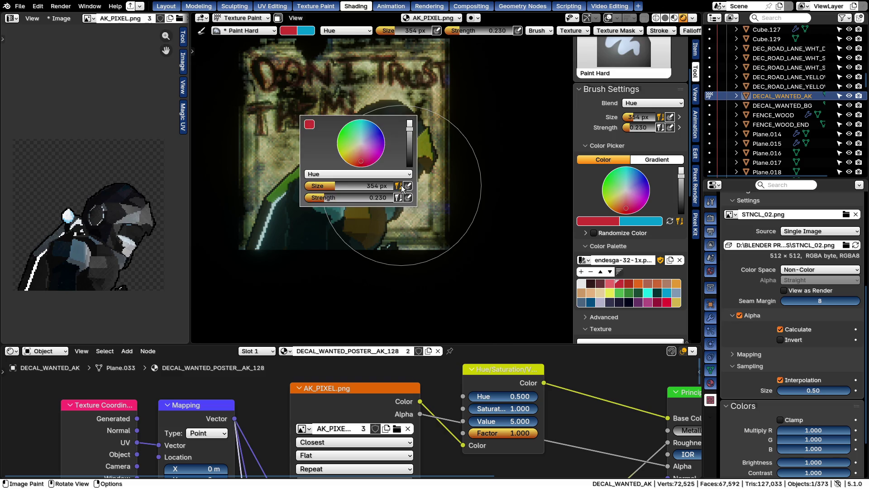
scroll(370, 172, "down", 1, "ctrl")
mouse_move(453, 156)
left_mouse_down()
mouse_move(310, 181)
mouse_move(417, 189)
left_mouse_up()
right_click(358, 157)
left_click(359, 157)
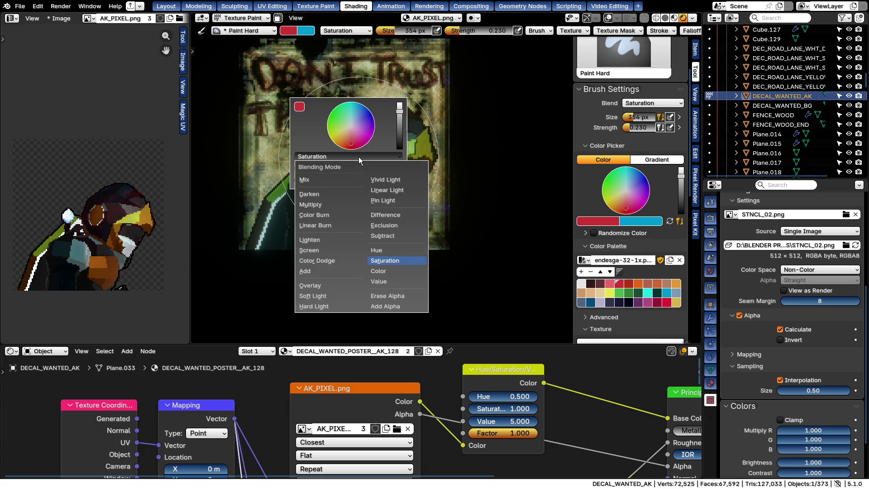
Switch to Multiply blending, test and undo a stroke, and shrink the brush to 24 px
left_click(311, 205)
left_click_drag(402, 148, 262, 242)
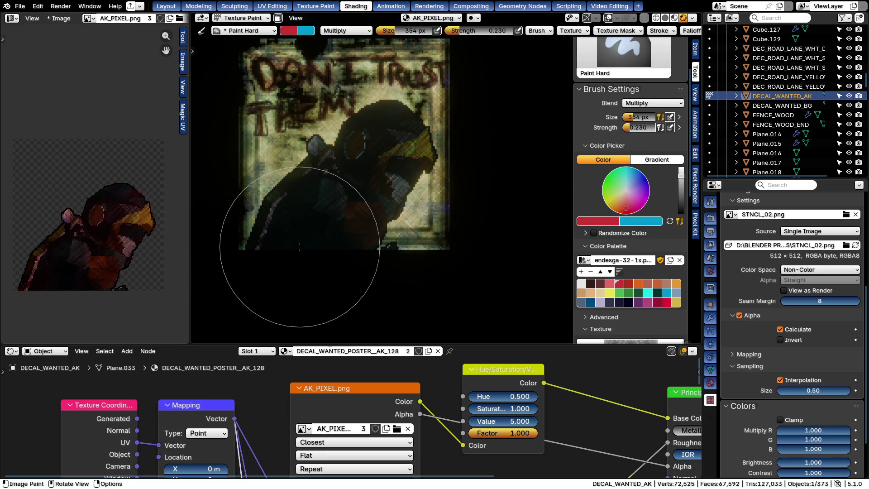
key("ctrl+z")
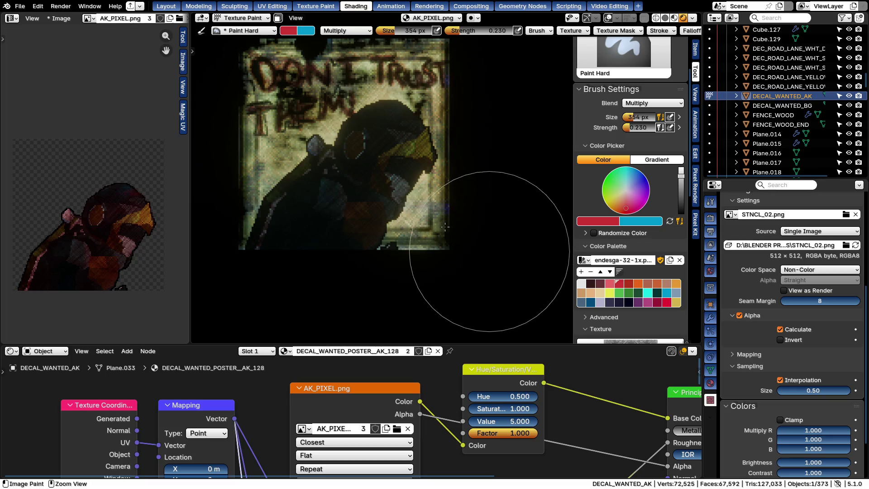
key("ctrl+z")
key("f")
left_click(360, 163)
Review blend and stroke settings, set strength to 0.533 and show the poster texture unlit
right_click(363, 132)
left_click(364, 127)
left_click(660, 31)
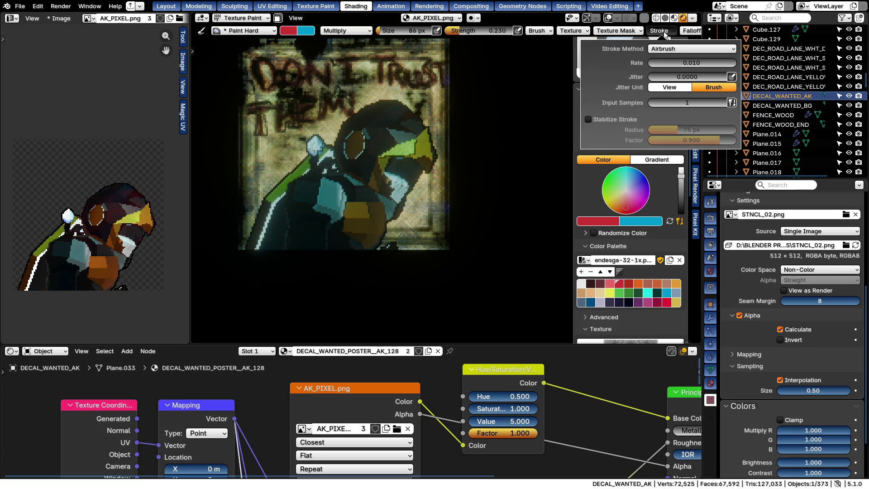
mouse_move(306, 139)
left_mouse_down()
mouse_move(358, 203)
mouse_move(300, 119)
left_mouse_up()
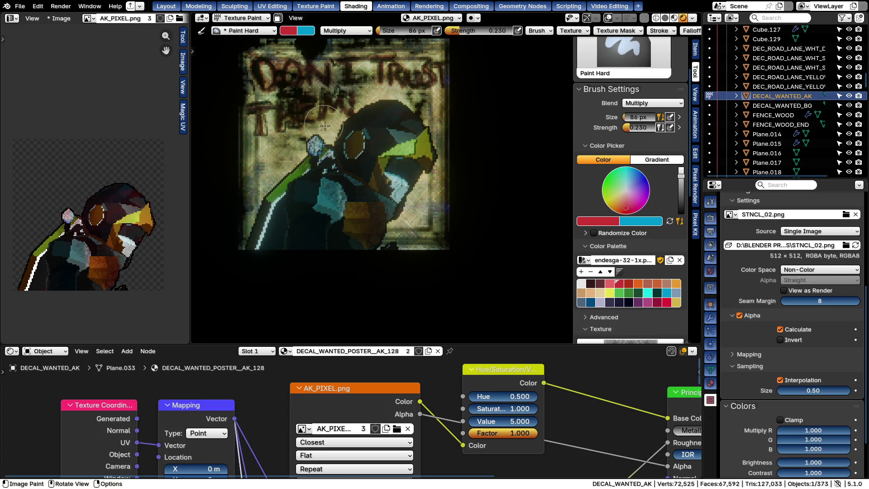
key("shift+f")
left_click(345, 171)
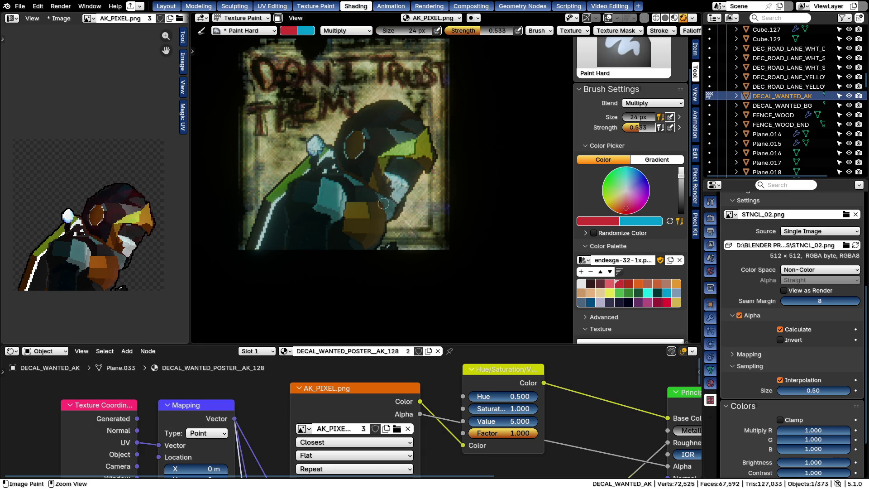
key("z")
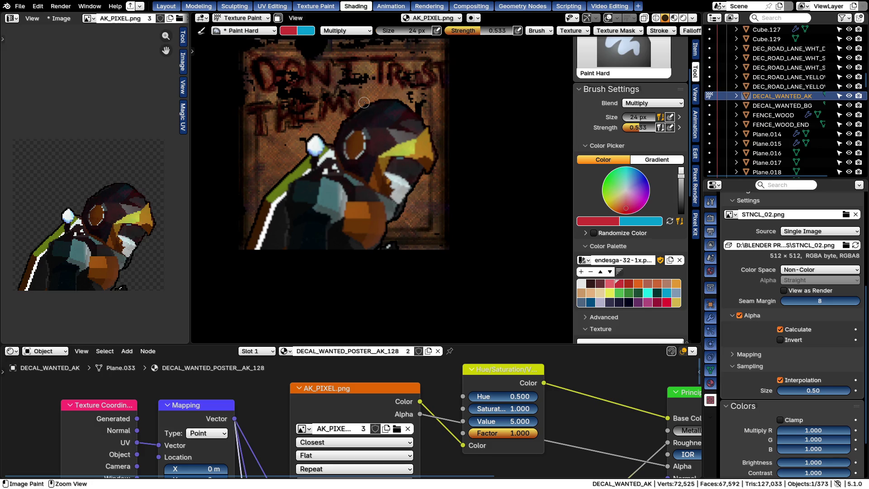
scroll(765, 368, "down", 3)
scroll(765, 367, "up", 4)
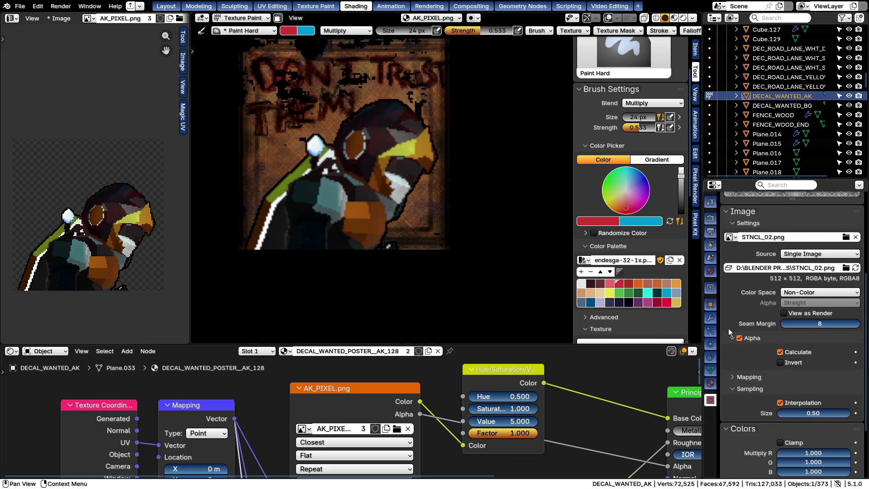
scroll(747, 336, "up", 7)
scroll(774, 327, "down", 6)
scroll(774, 332, "down", 2)
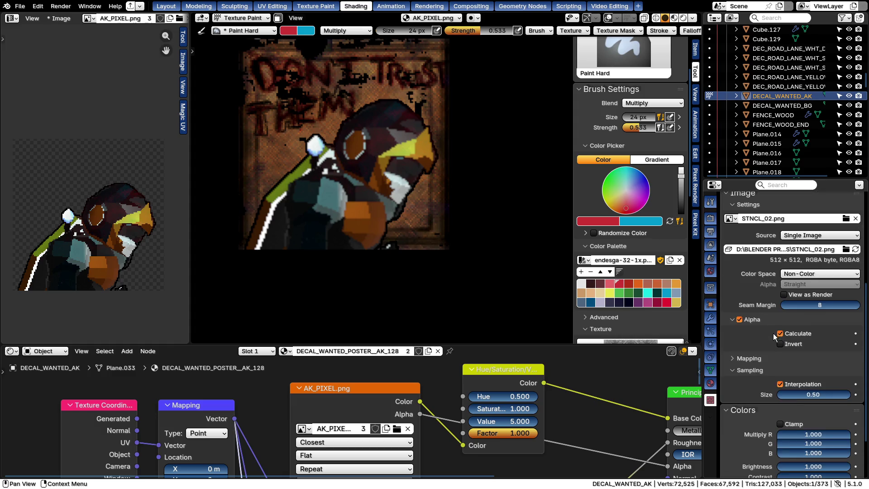
Set the stencil texture Sampling Size to 1.00 and paint a stroke down the poster
left_click(818, 395)
type("1")
key("Return")
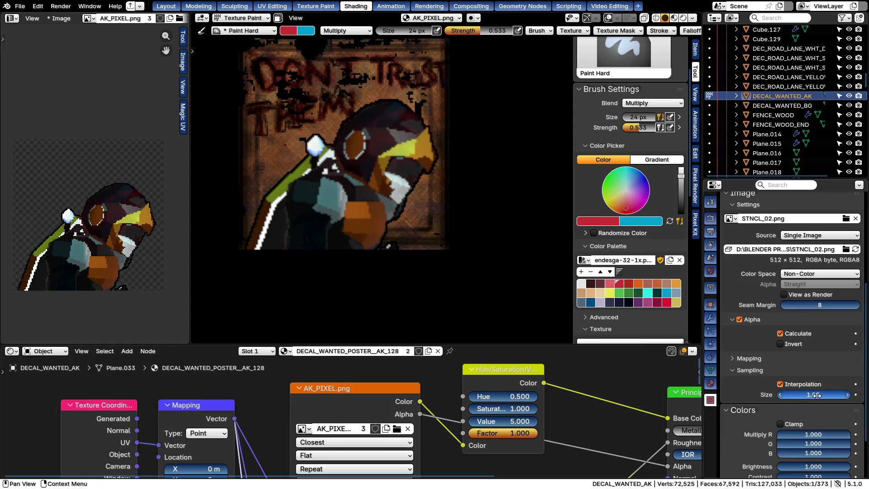
left_click_drag(387, 191, 390, 232)
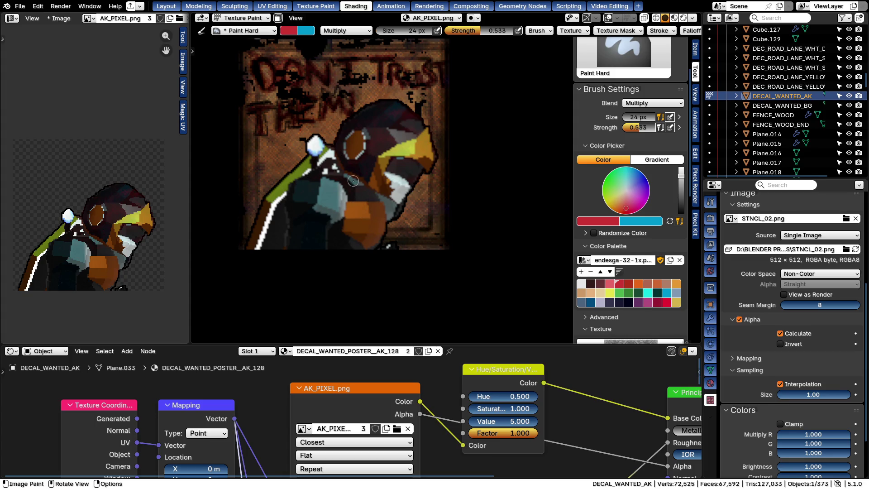
Raise brush strength to 0.760 and switch the poster plane to Edit Mode
key("shift+f")
left_click(317, 207)
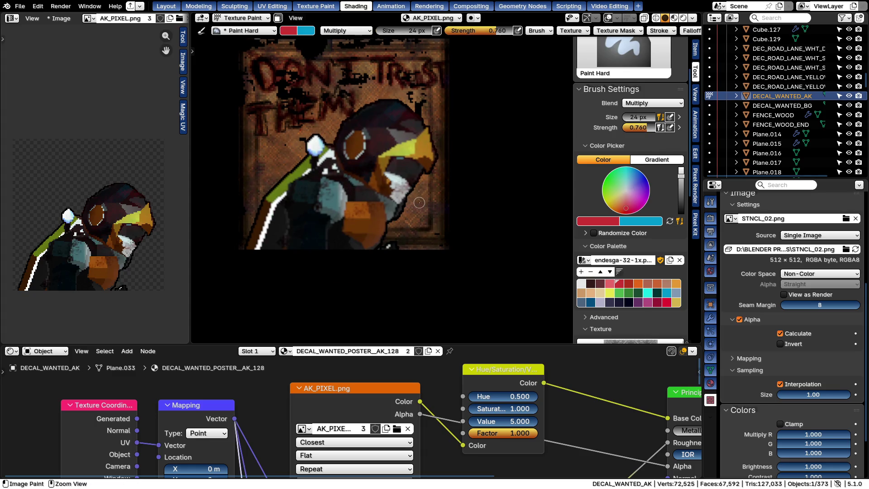
scroll(391, 192, "down", 2)
scroll(392, 192, "up", 3)
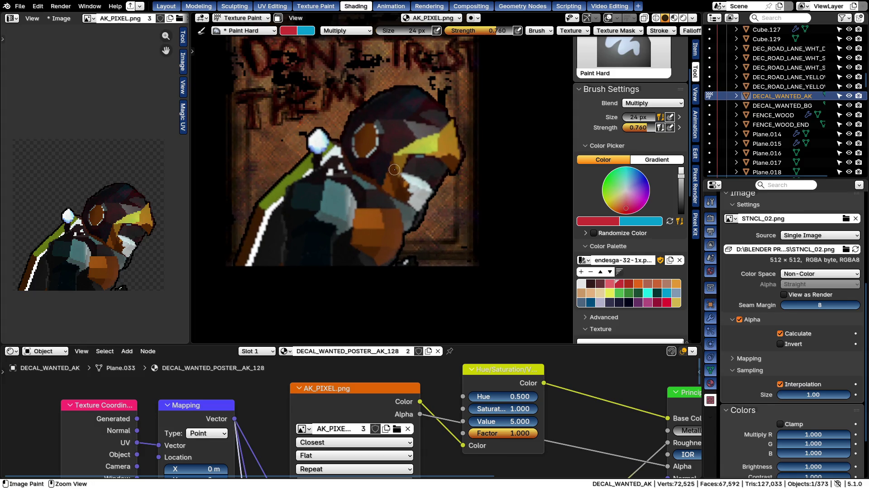
key("ctrl+Tab")
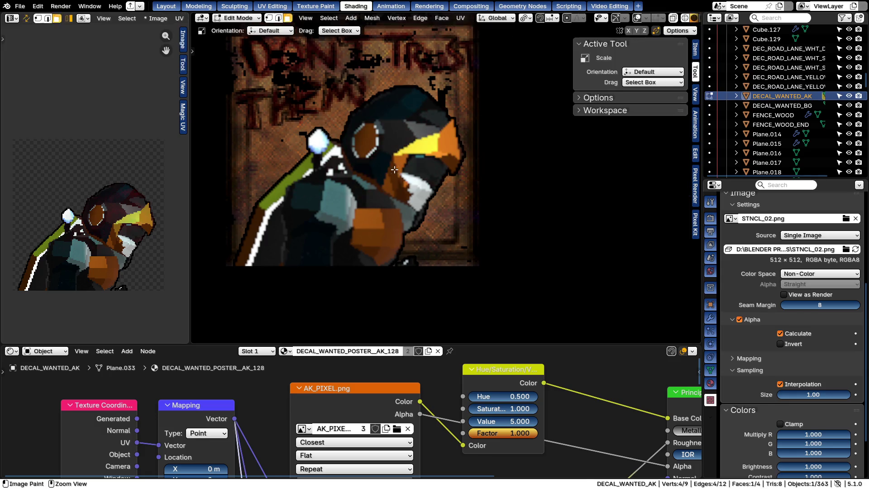
Make DECAL_WANTED_BG active briefly, then return to texture painting on DECAL_WANTED_AK
key("ctrl+Tab")
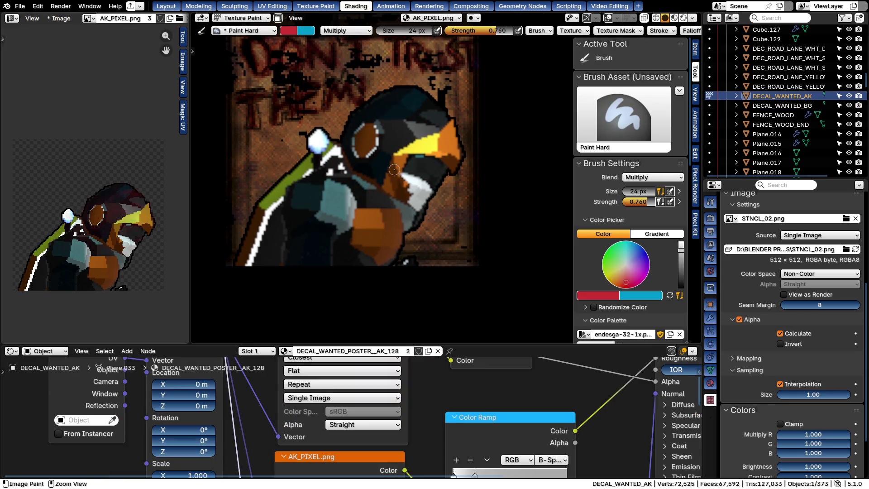
key("ctrl+Tab")
left_click(394, 169)
key("ctrl+Tab")
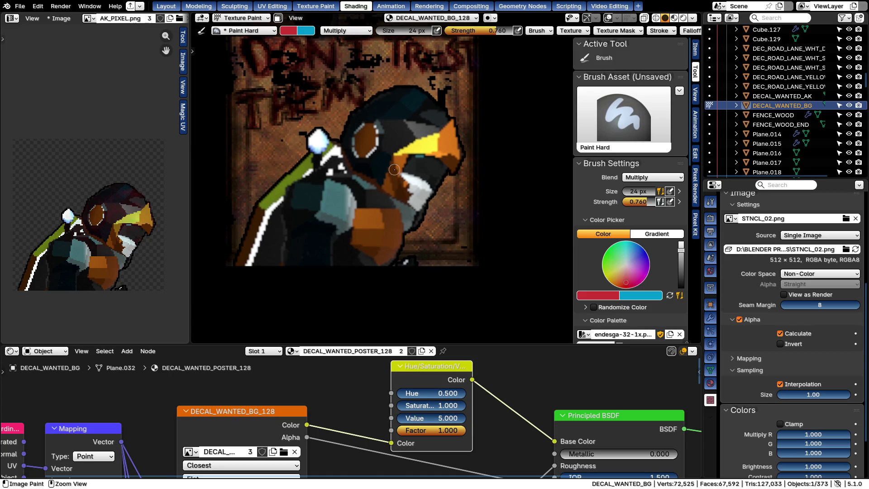
key("ctrl+Tab")
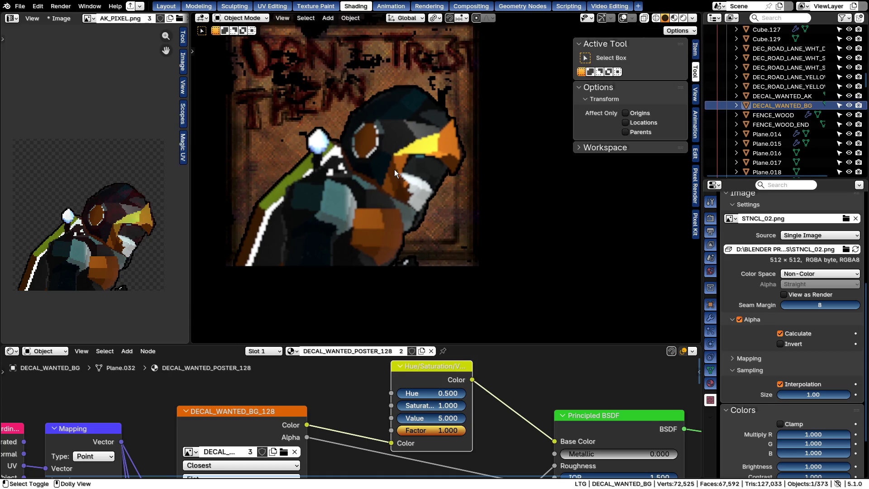
left_click(394, 169)
key("ctrl+Tab")
key("ctrl+Tab")
key("ctrl+Tab")
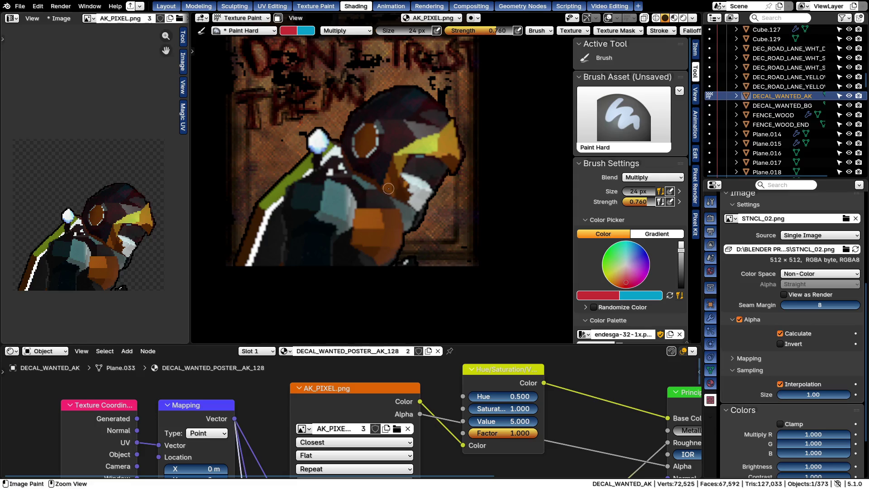
Undo the reddish tint on the bird's head and save the .blend file
key("ctrl+z")
key("ctrl+s")
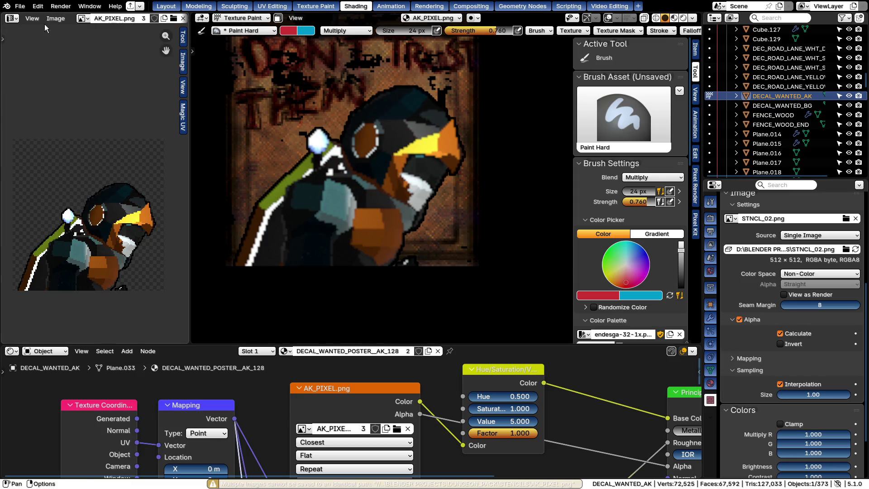
scroll(343, 161, "down", 3)
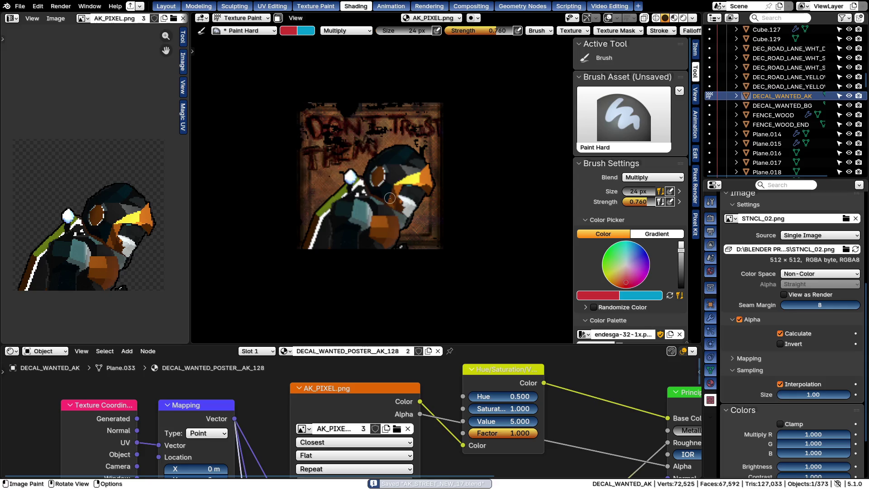
right_click(347, 194)
scroll(735, 392, "down", 3)
scroll(783, 318, "up", 5)
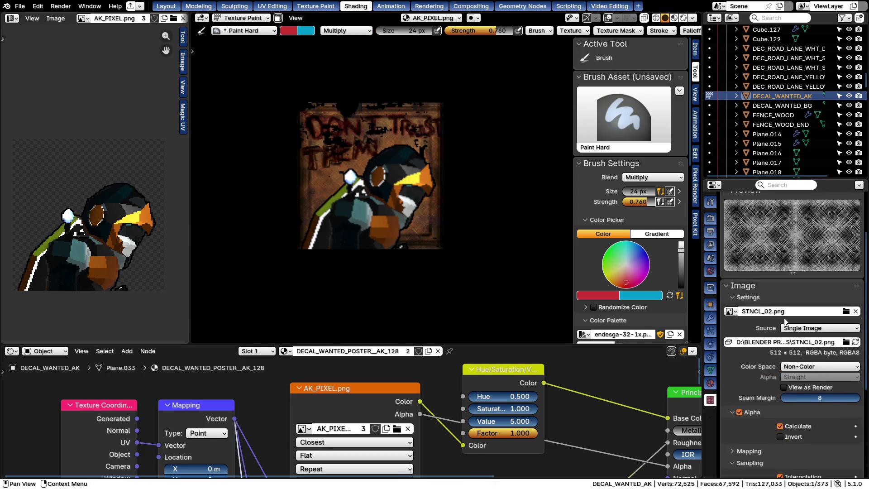
scroll(783, 319, "up", 5)
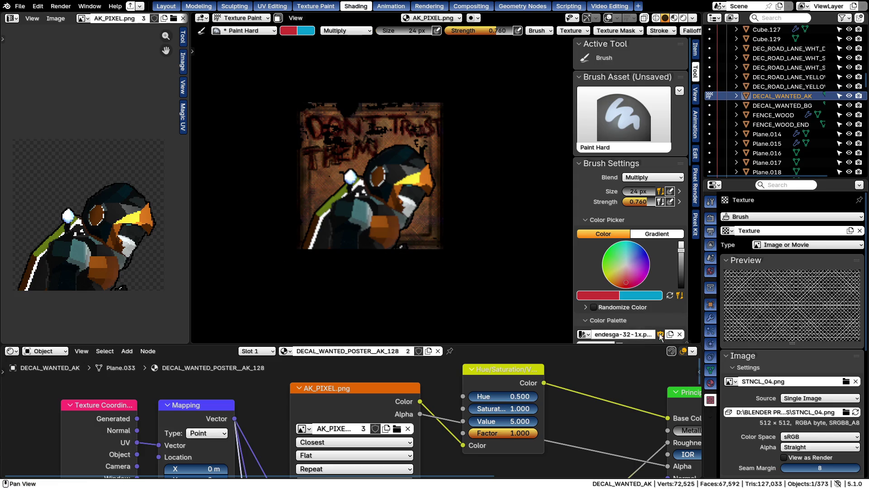
scroll(805, 361, "down", 3)
Set the STNCL_04.png stencil image to Non-Color colour space and undo a test stroke
left_click(803, 363)
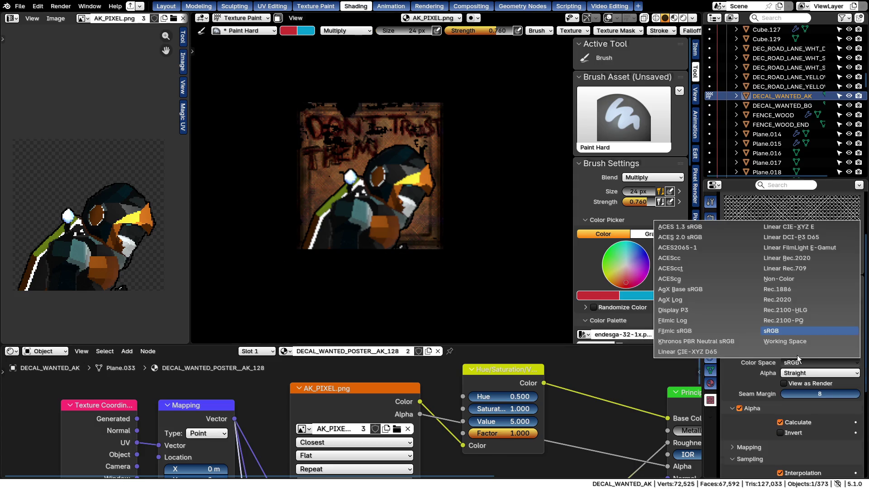
left_click(788, 278)
left_click_drag(357, 177, 466, 251)
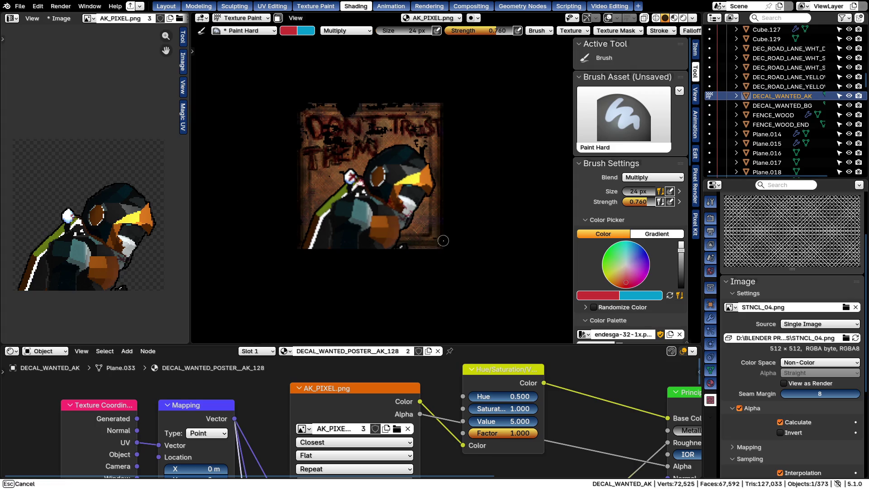
key("ctrl+z")
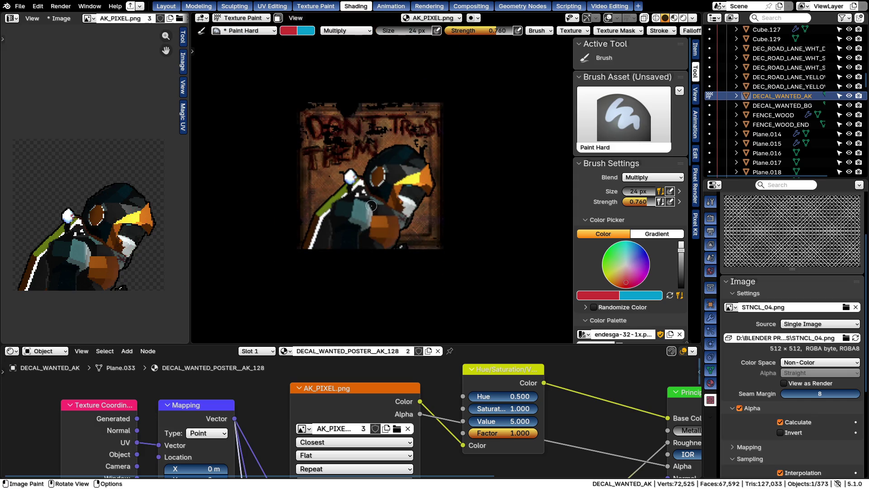
Enlarge the brush to 128 px and undo a dark test stroke over the face
left_click_drag(344, 174, 434, 264)
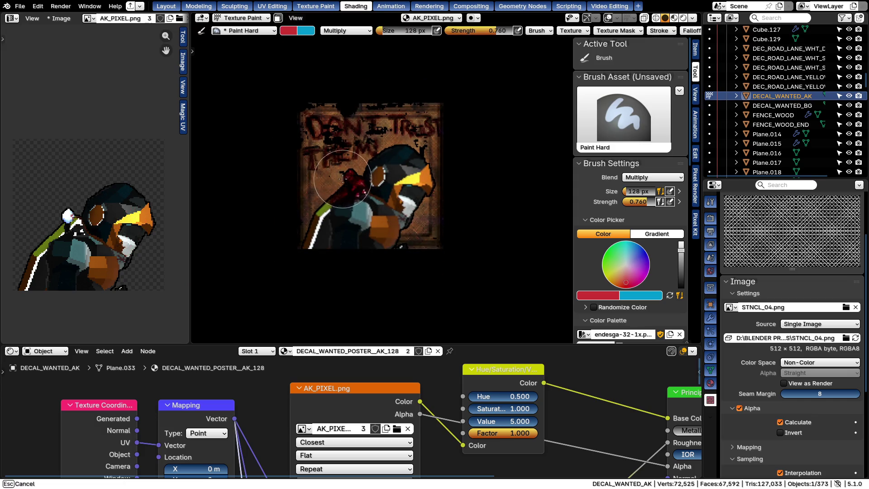
left_click_drag(433, 263, 453, 202)
key("ctrl+z")
key("shift+f")
Set brush strength to 0.195 and blend mode to Mix, undoing a red test stroke
left_click(378, 184)
right_click(286, 166)
left_click(286, 168)
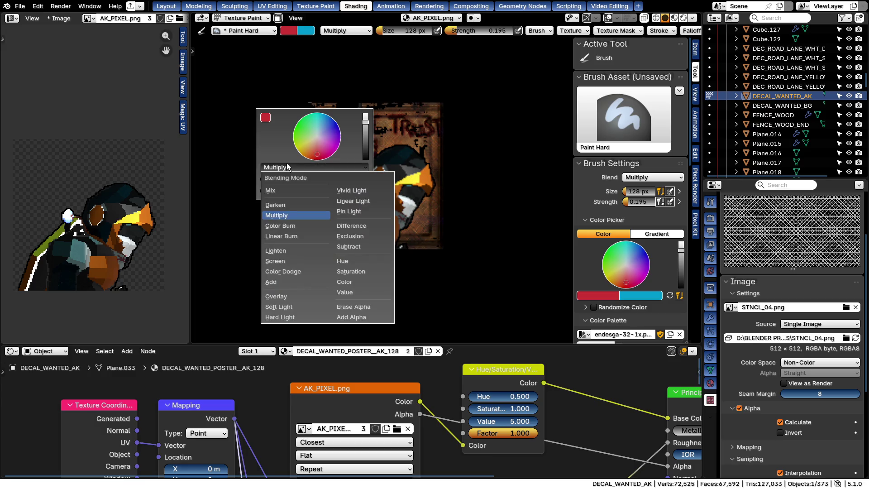
left_click(270, 190)
mouse_move(319, 122)
left_mouse_down()
mouse_move(442, 229)
mouse_move(416, 213)
left_mouse_up()
key("ctrl+z")
Set brush size to 30 px with a dark red colour, undoing the test stroke
key("f")
left_click(360, 187)
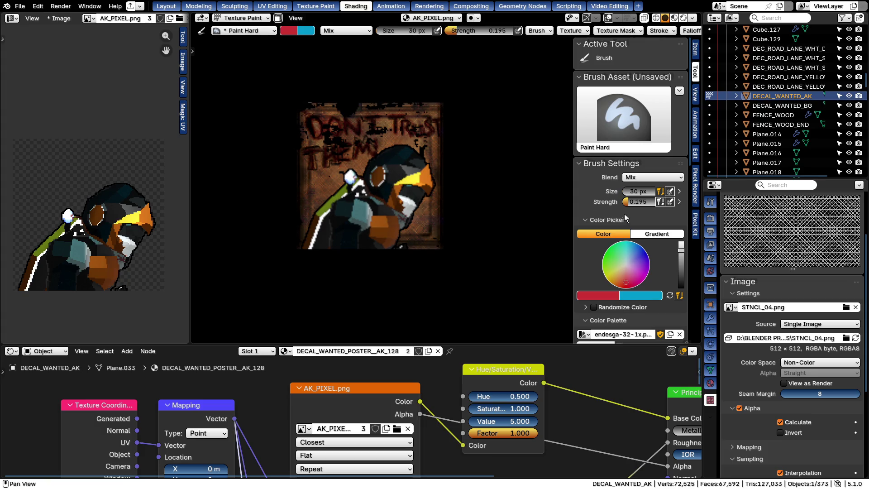
scroll(679, 227, "down", 3)
left_click(679, 221)
left_click_drag(310, 132, 446, 235)
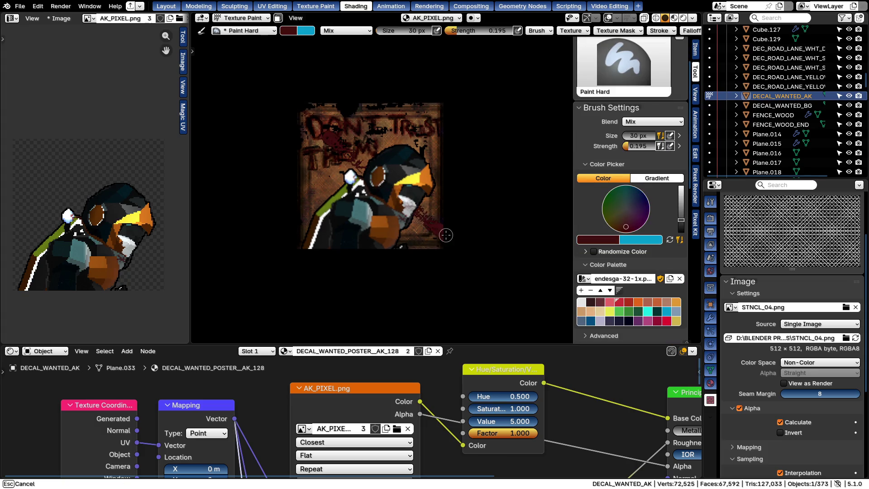
key("ctrl+z")
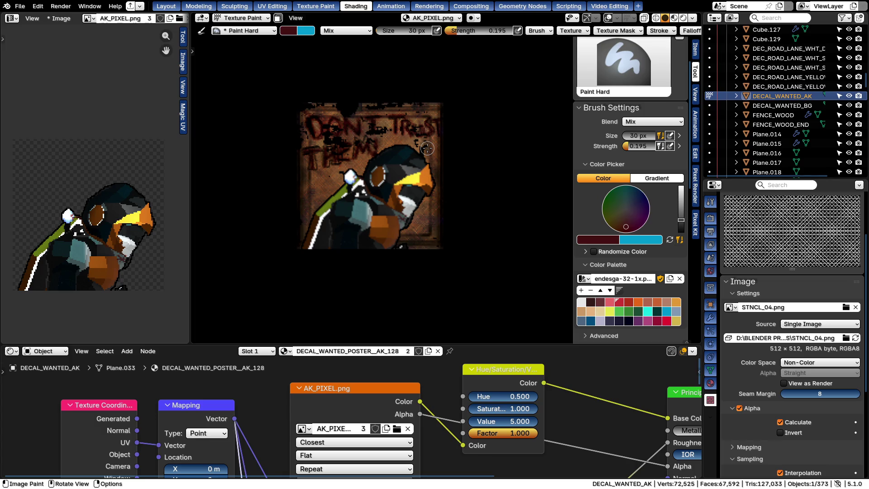
Paint a dark diagonal stroke on the poster and snap the view back straight-on
mouse_move(338, 235)
left_mouse_down()
mouse_move(418, 167)
mouse_move(321, 129)
left_mouse_up()
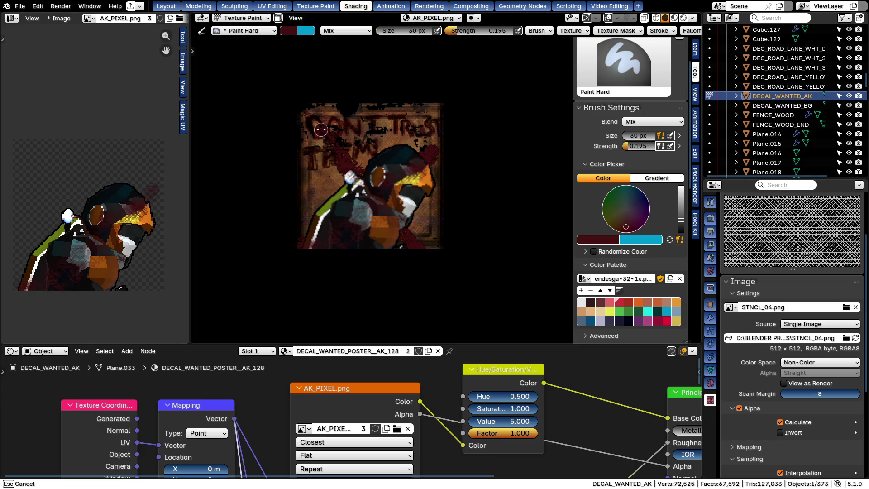
middle_click_drag(464, 293, 413, 262)
scroll(375, 188, "up", 3)
key("KP_1")
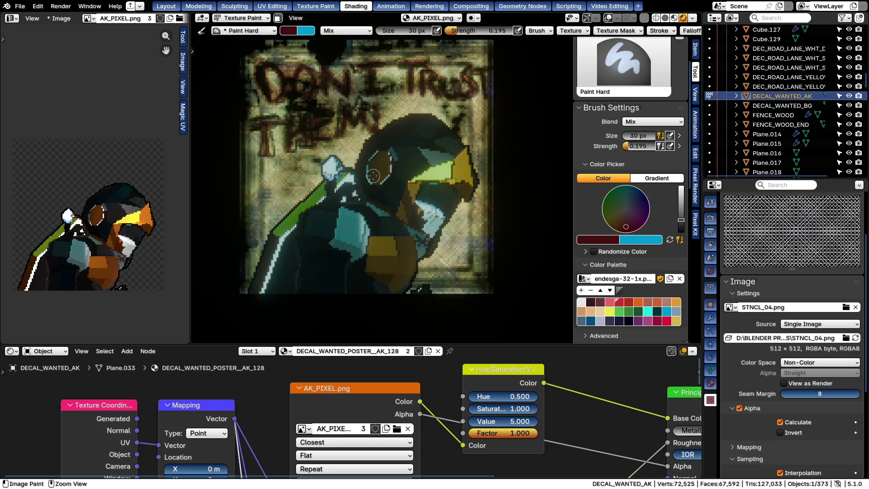
scroll(375, 189, "down", 2)
Raise brush strength to 0.754 and undo dark red test marks
key("shift+f")
left_click(407, 162)
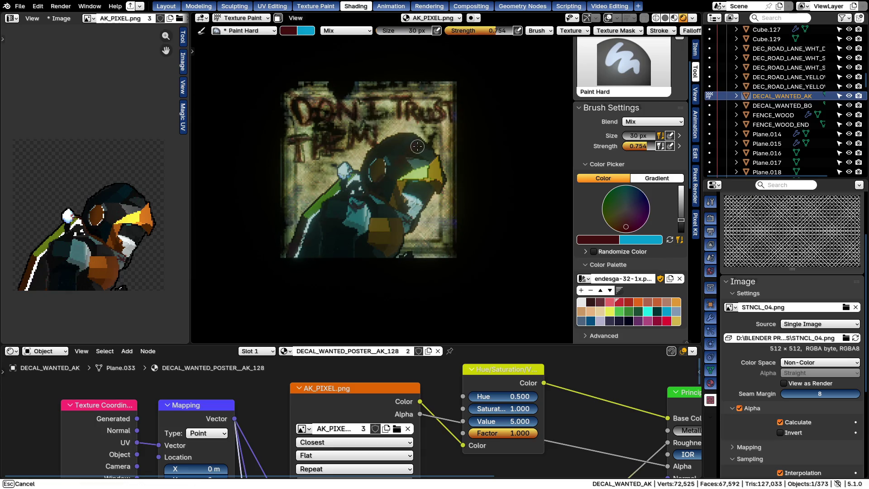
left_click_drag(429, 137, 433, 120)
key("ctrl+z")
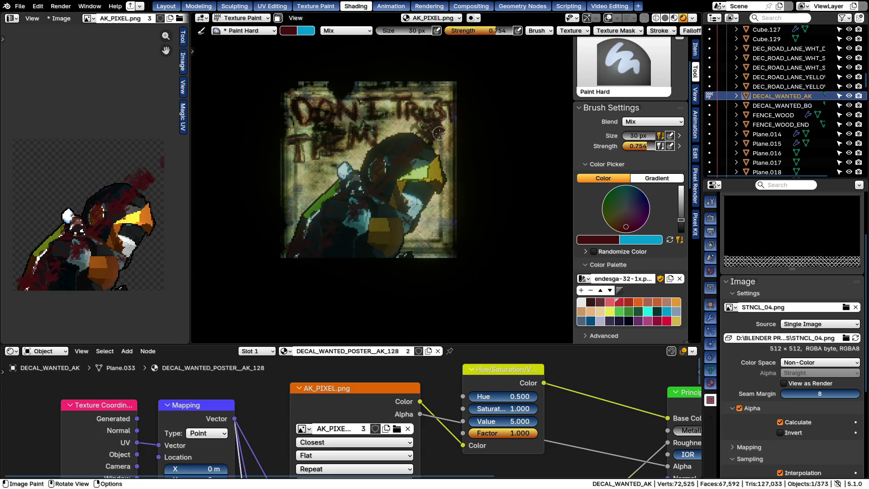
Set the stroke method to Line, draw crossed diagonals over the bird and undo them
left_click(656, 30)
left_click(658, 33)
left_click(664, 49)
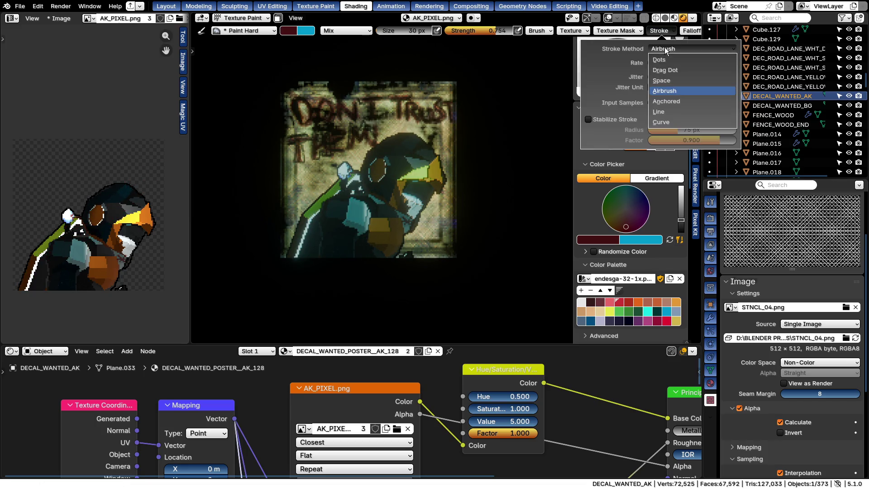
left_click(668, 111)
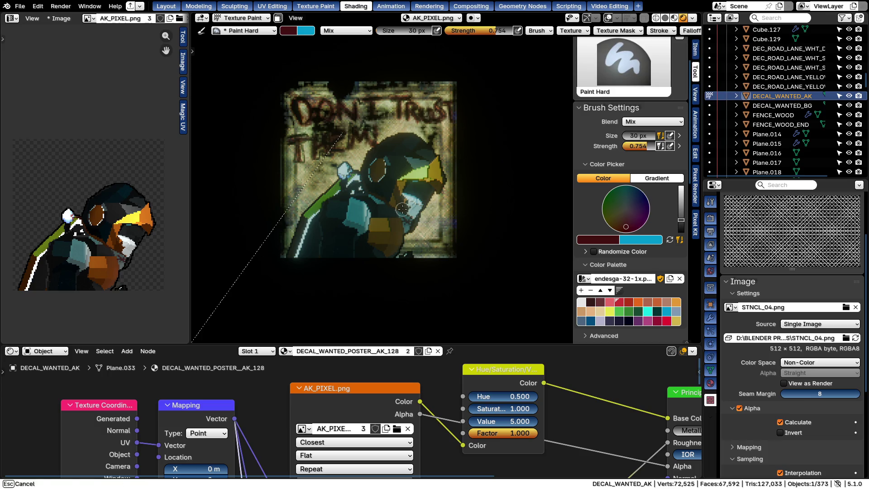
left_click_drag(341, 134, 435, 245)
left_click_drag(428, 130, 301, 263)
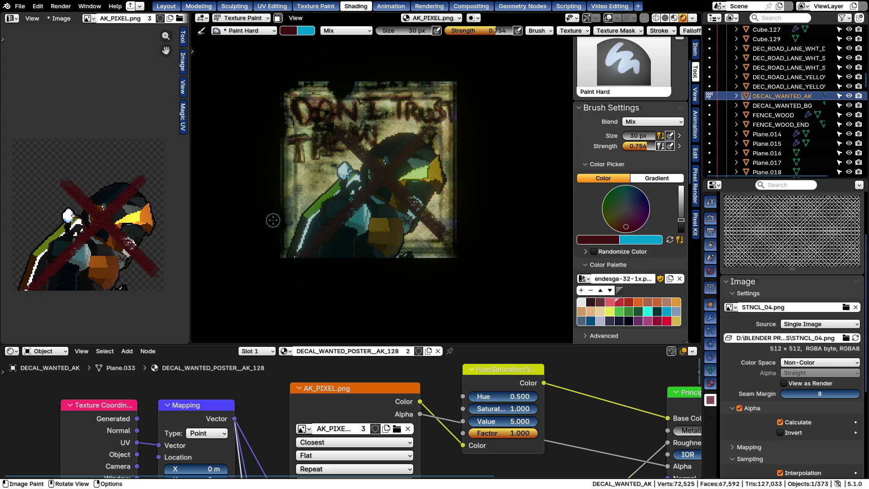
key("ctrl+z")
key("ctrl+z")
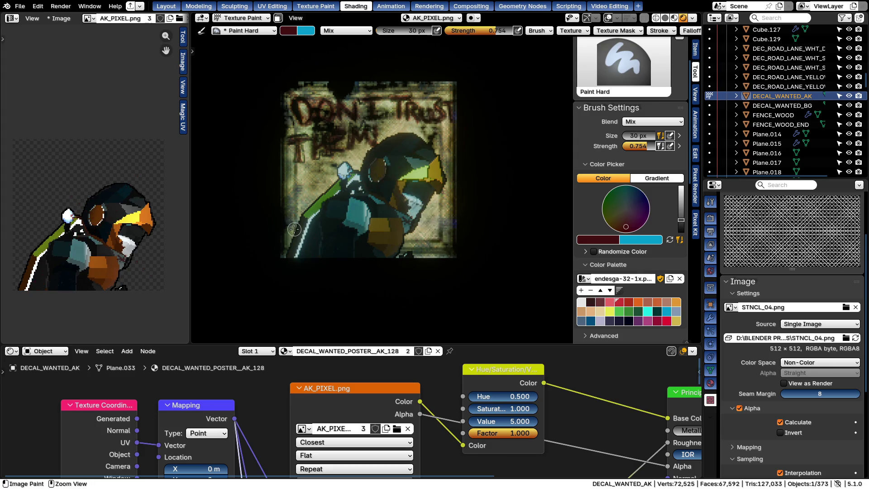
Lower strength to 0.265, draw a dark red X across the poster and undo it
key("shift+f")
left_click(389, 179)
left_click_drag(441, 137, 440, 138)
left_click_drag(309, 269, 308, 270)
left_click_drag(327, 134, 450, 293)
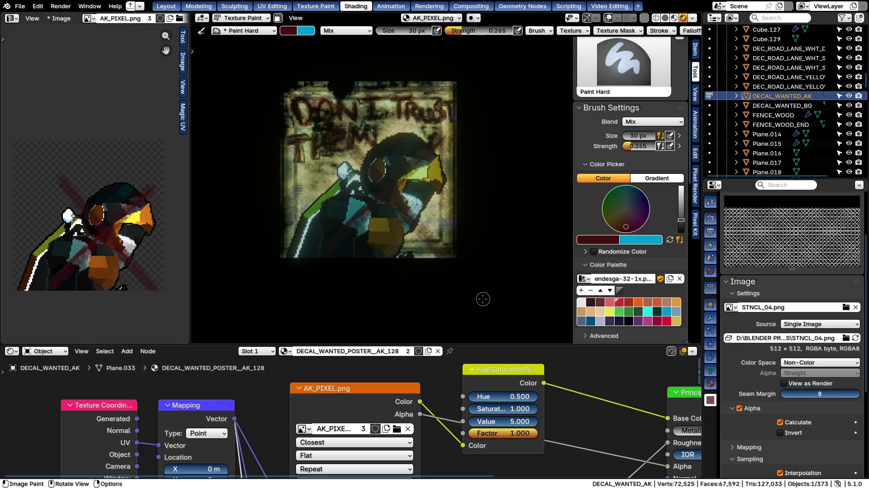
left_click_drag(330, 250, 450, 140)
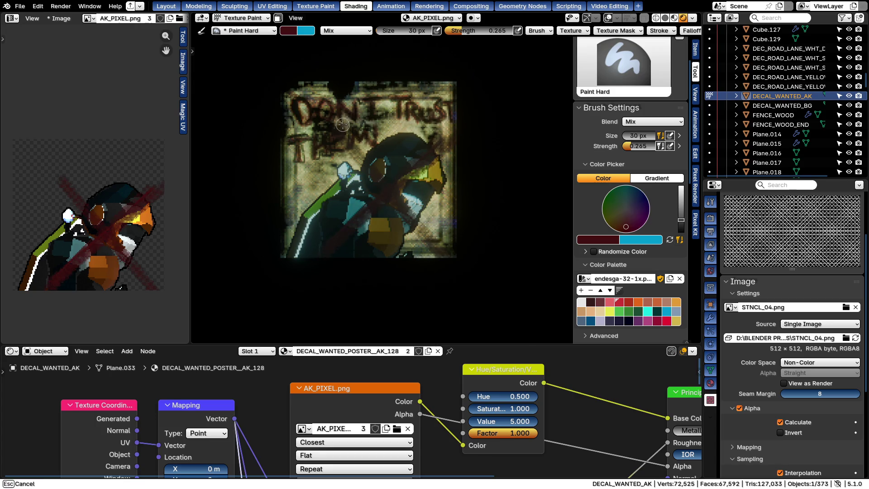
scroll(368, 189, "up", 2)
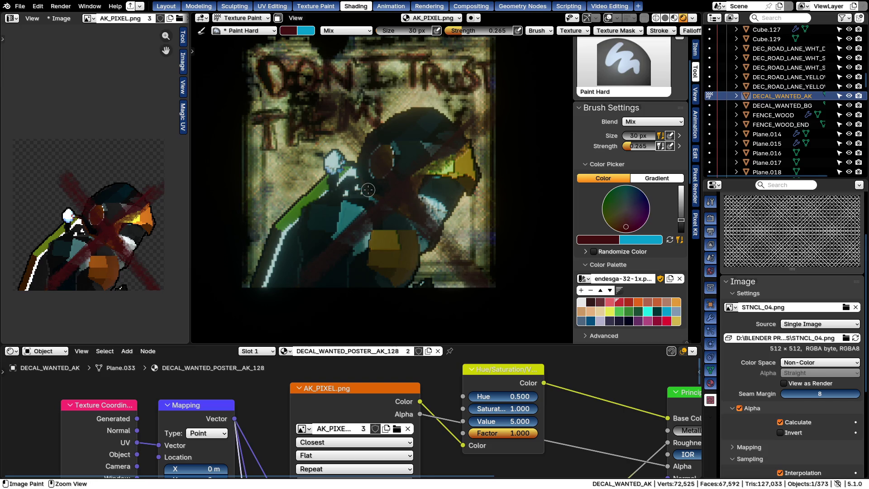
key("ctrl+z")
key("ctrl+z")
Draw further dark red straight lines across the penguin and undo them
middle_click_drag(367, 190, 281, 237)
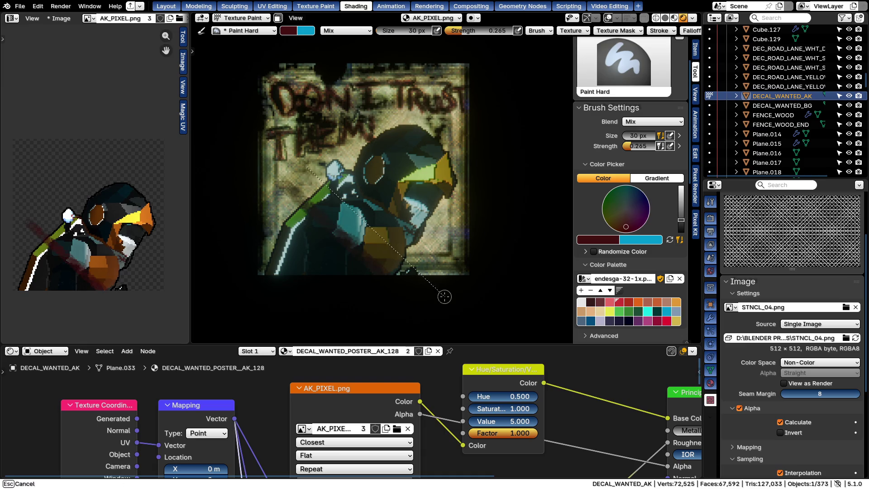
left_click_drag(279, 180, 551, 308)
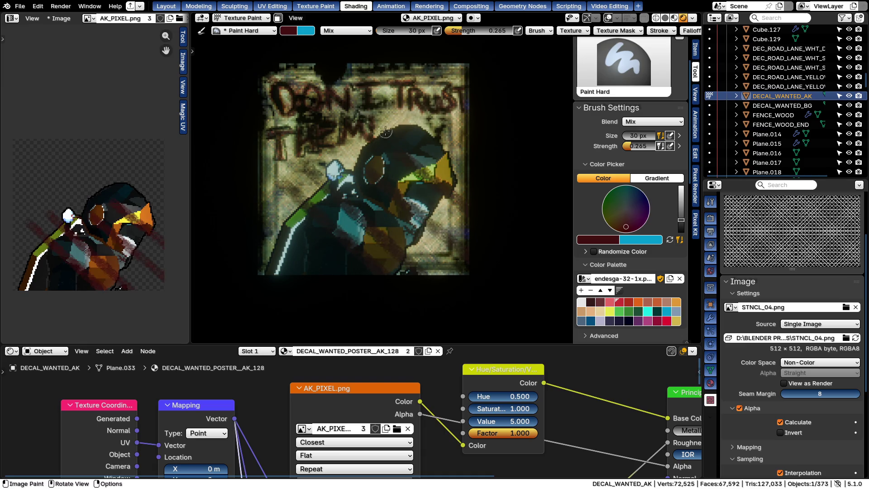
left_click_drag(441, 158, 375, 216)
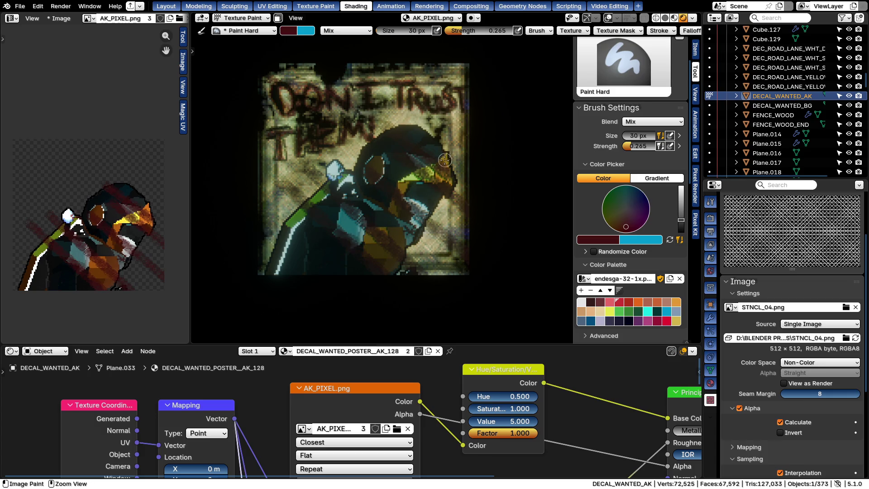
key("ctrl+z")
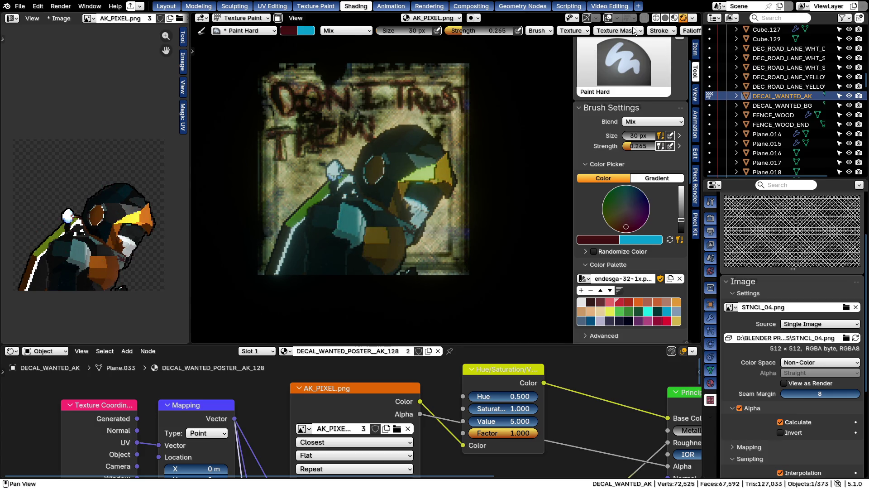
Switch the stroke method to Airbrush, paint over the penguin and undo the strokes
left_click(659, 31)
left_click(686, 48)
left_click(664, 93)
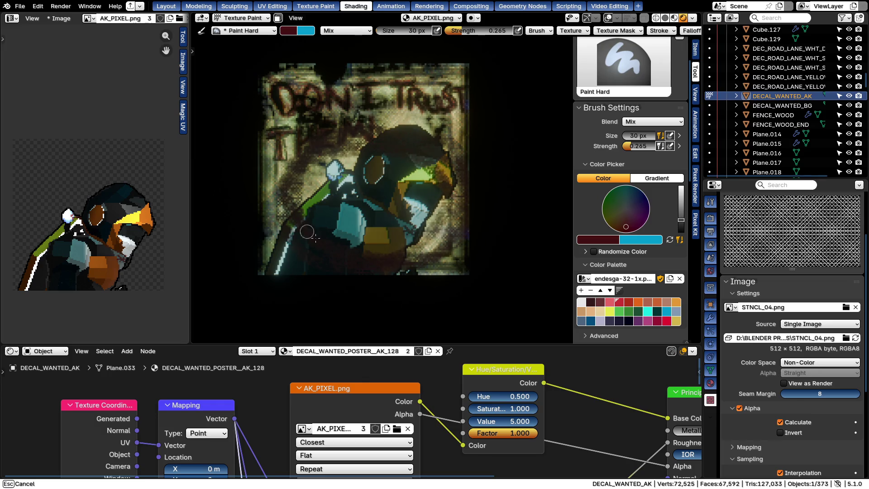
left_click_drag(294, 217, 319, 193)
left_click_drag(432, 231, 458, 259)
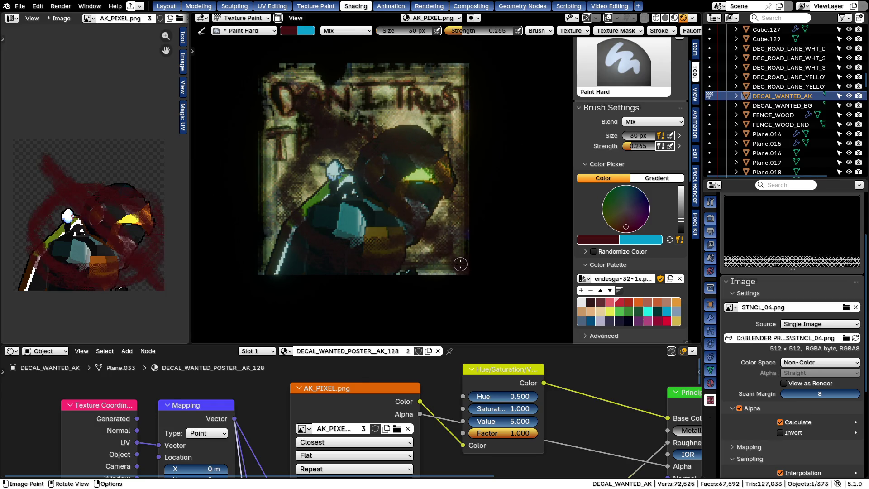
key("ctrl+z")
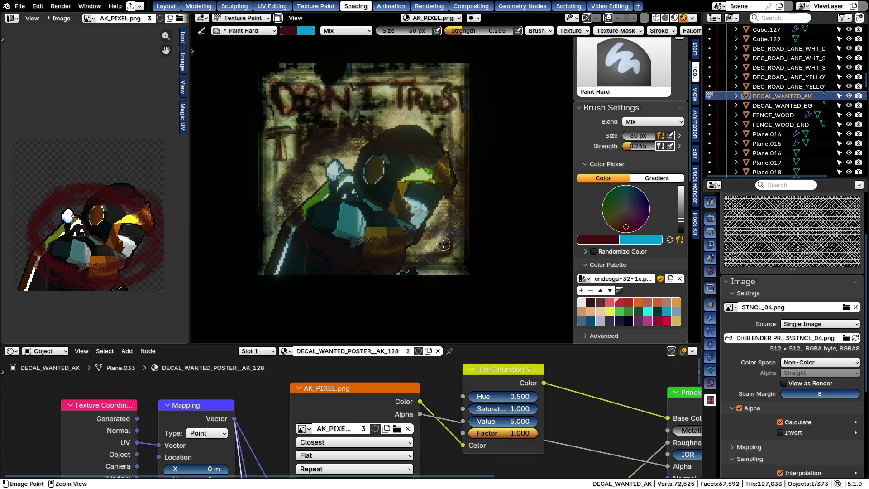
key("ctrl+z")
left_click(666, 32)
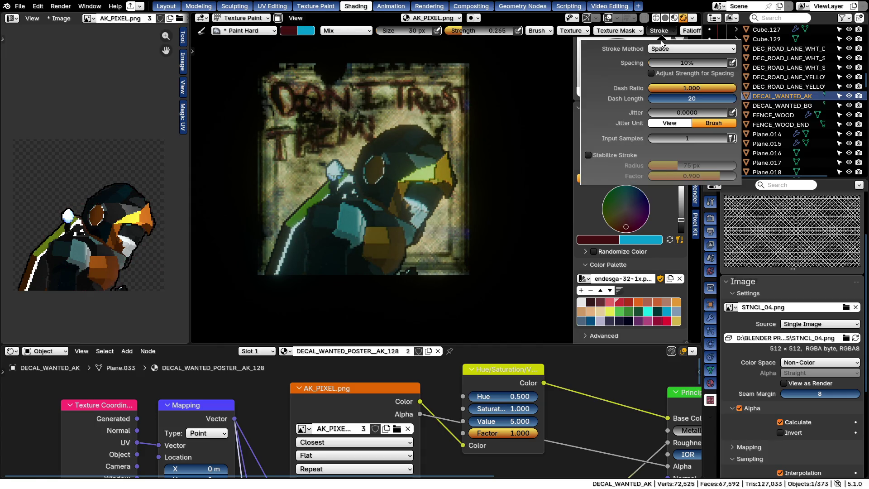
Set the stroke method to Anchored and try an anchored stamp over the poster
left_click(660, 49)
left_click(669, 101)
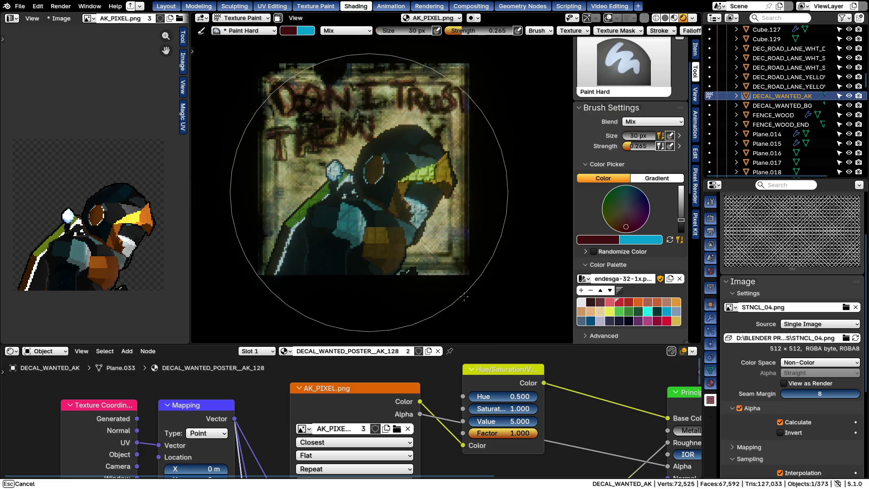
mouse_move(483, 293)
left_mouse_down()
mouse_move(463, 301)
mouse_move(379, 197)
left_mouse_up()
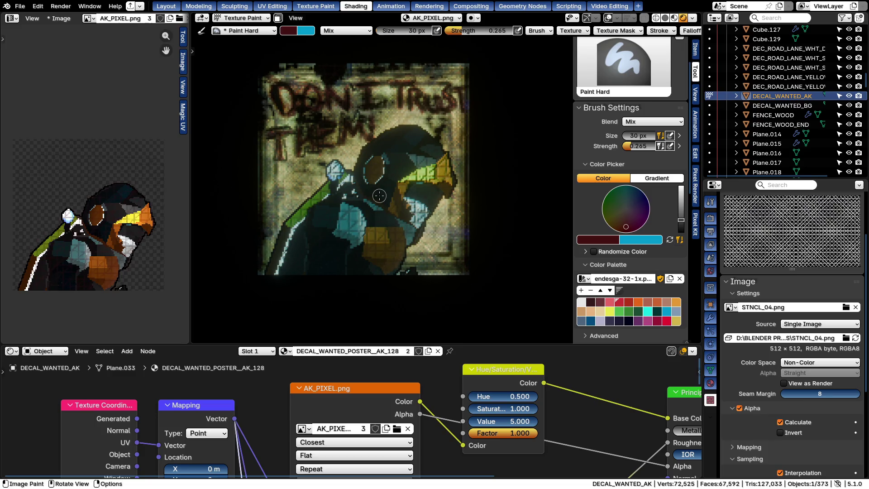
left_click_drag(444, 259, 448, 252)
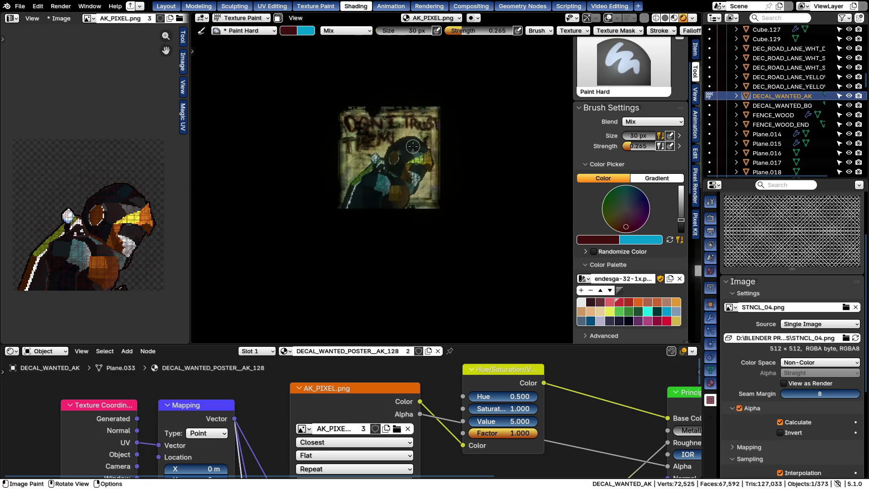
scroll(655, 29, "down", 3)
Raise brush strength to 1.000 and begin resizing the brush
left_click(619, 31)
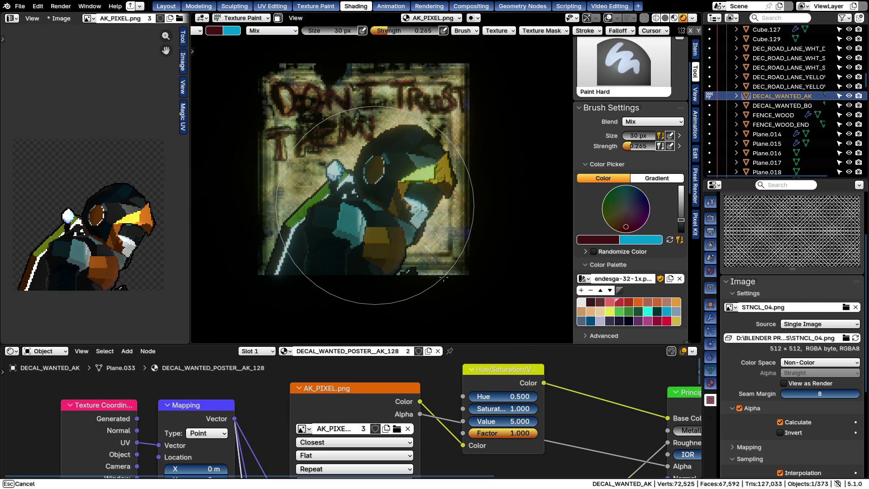
left_click(564, 342)
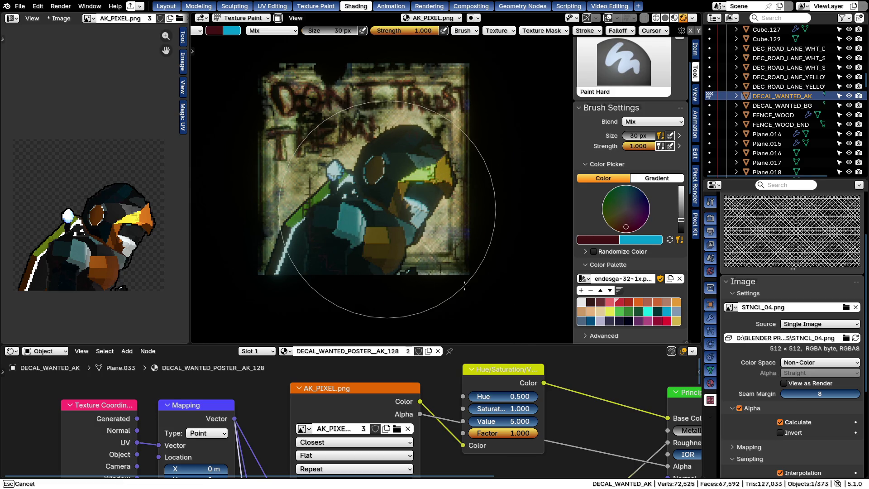
key("Escape")
key("f")
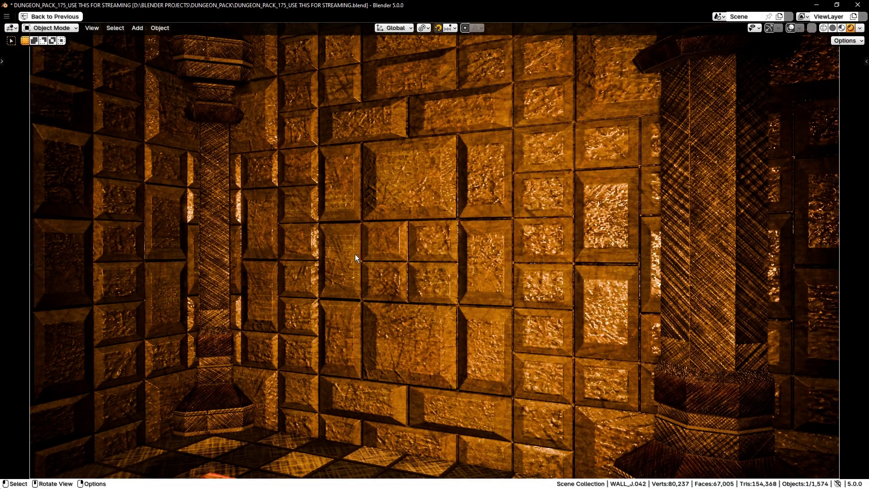
Start a free trackball rotation of the dungeon wall piece
key("r")
key("r")
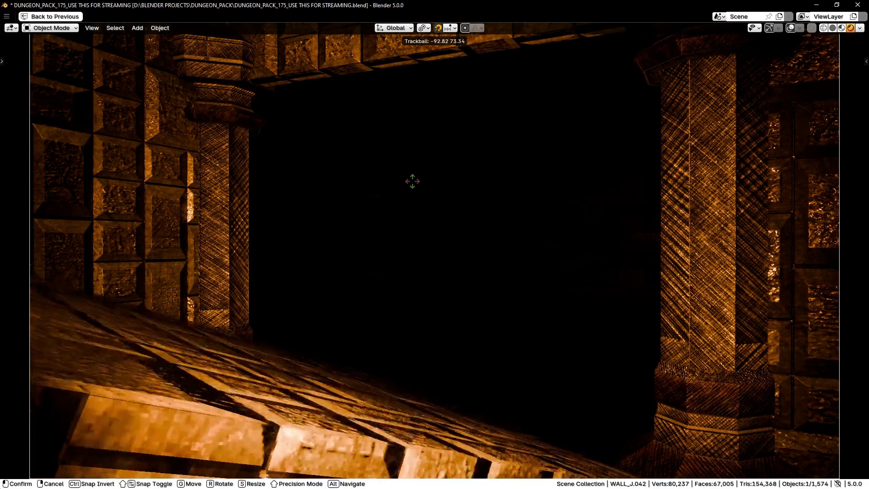
Leave the wall upright in solid shading, cancelling a second rotation attempt
key("Escape")
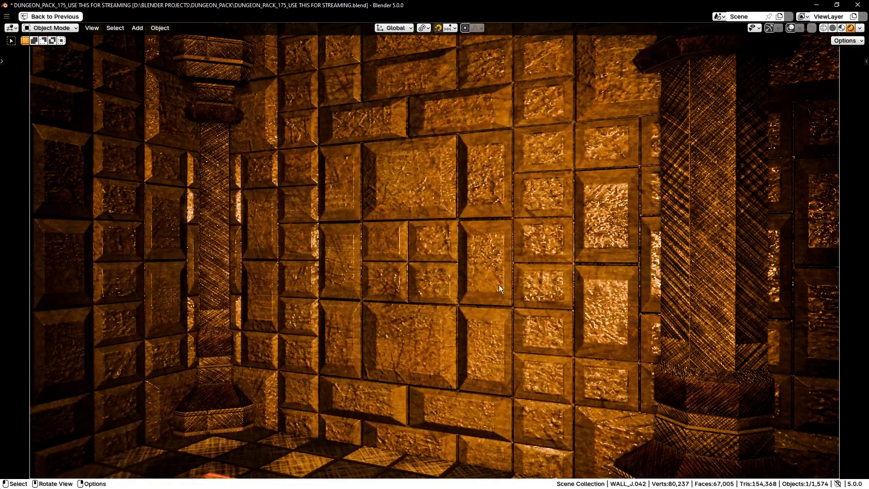
key("z")
left_click(648, 301)
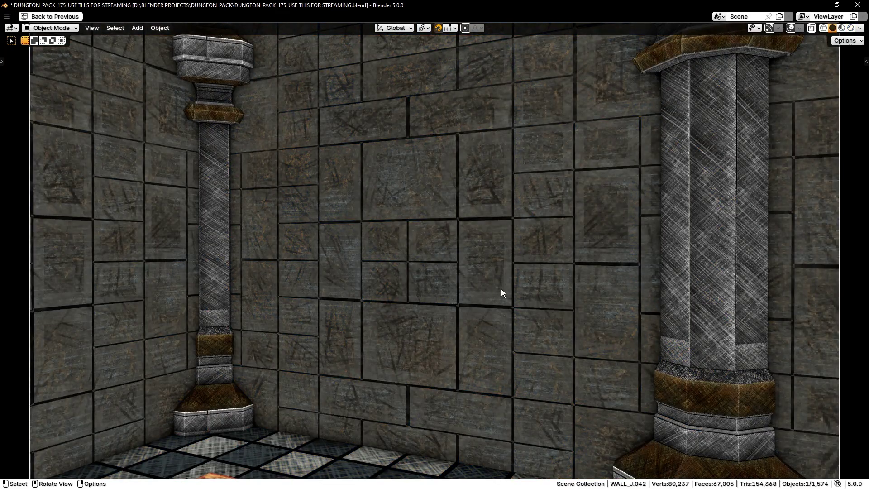
key("r")
key("r")
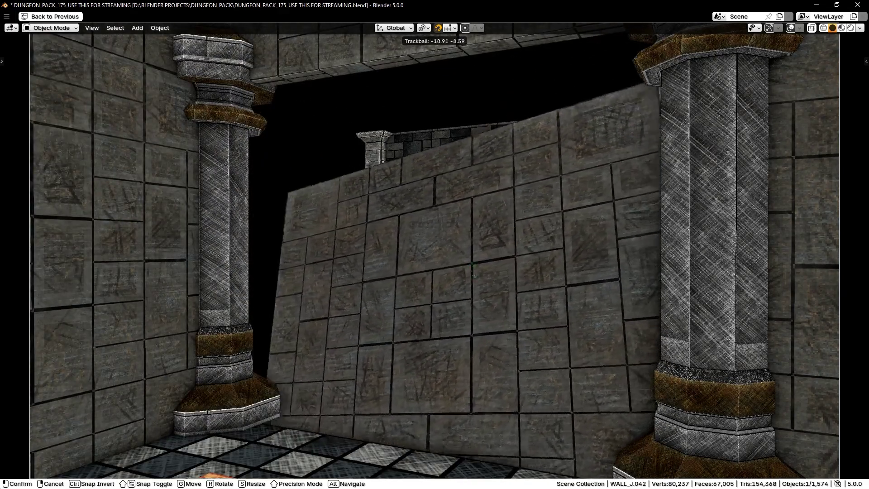
key("Escape")
Switch to rendered shading and briefly walk through the scene
key("z")
left_click(476, 239)
key("shift+grave")
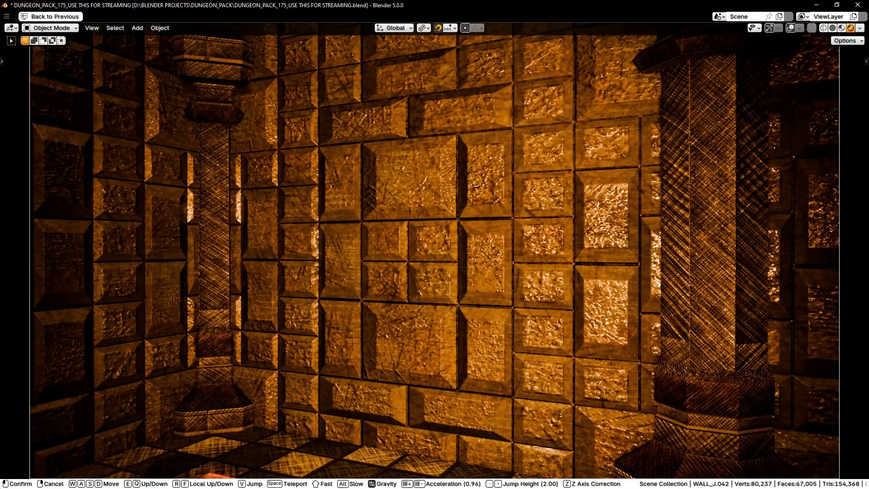
key("Escape")
Switch to wireframe and walk back to view the barrels, arch and chest
key("z")
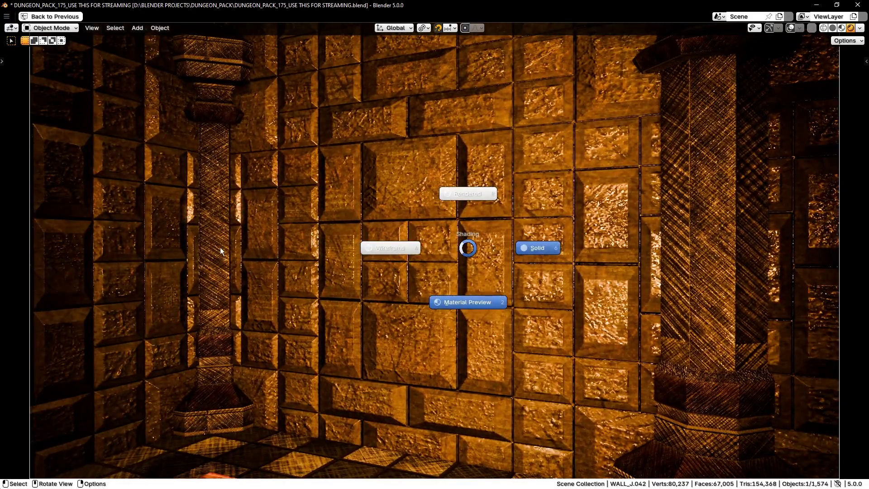
left_click(225, 247)
key("shift+grave")
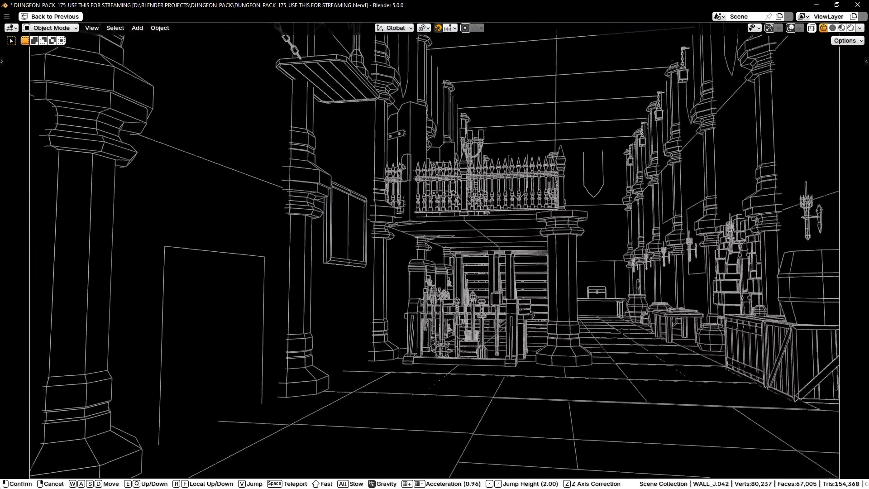
key("s")
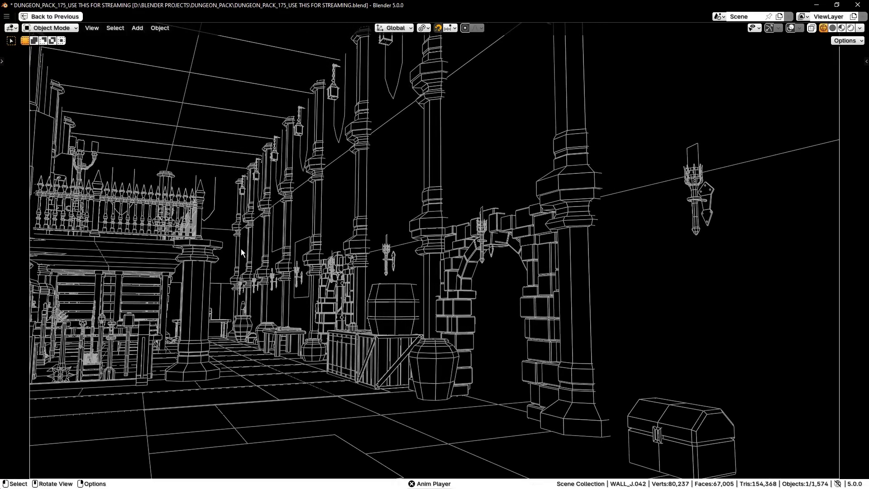
key("z")
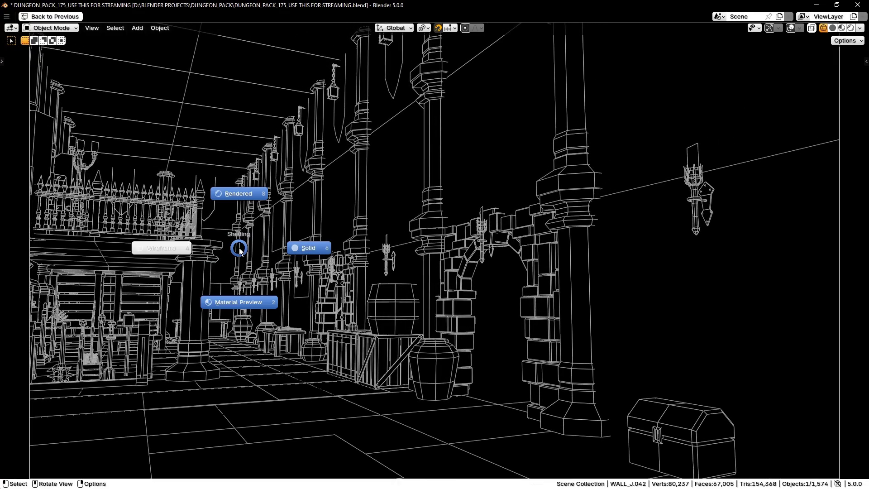
Cycle the viewport through solid, rendered and wireframe shading, ending on rendered
left_click(304, 249)
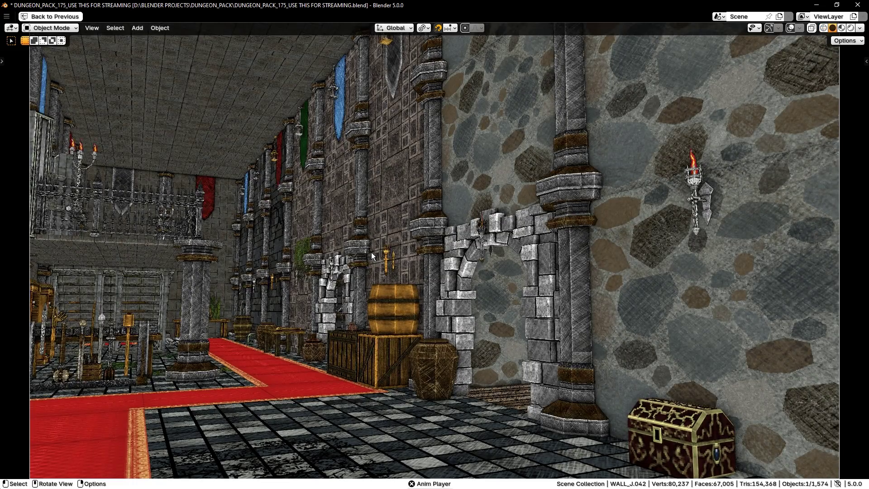
key("z")
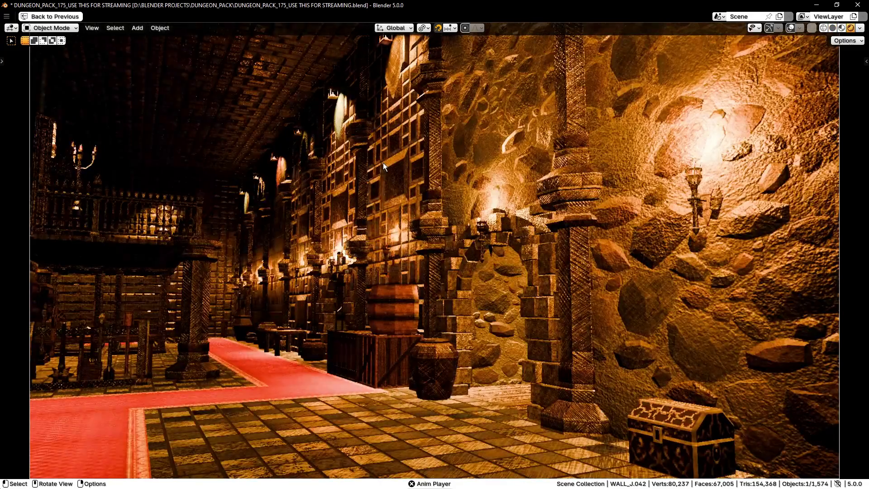
left_click(383, 163)
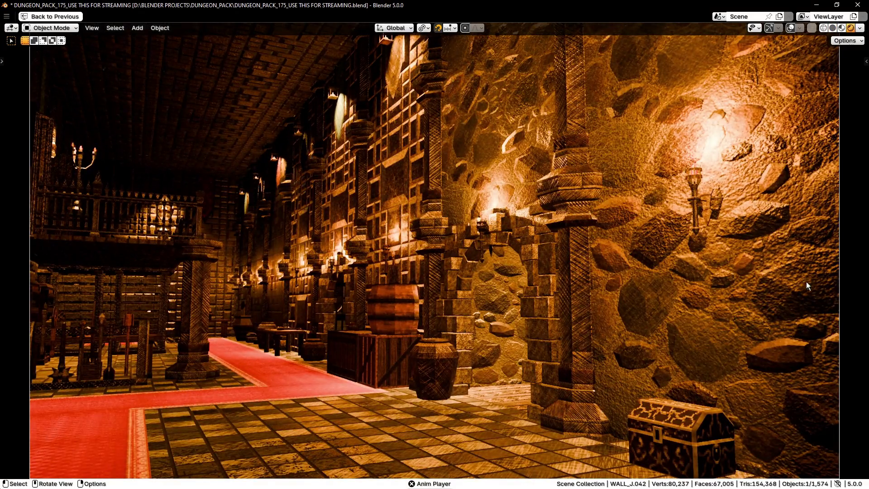
key("z")
left_click(372, 309)
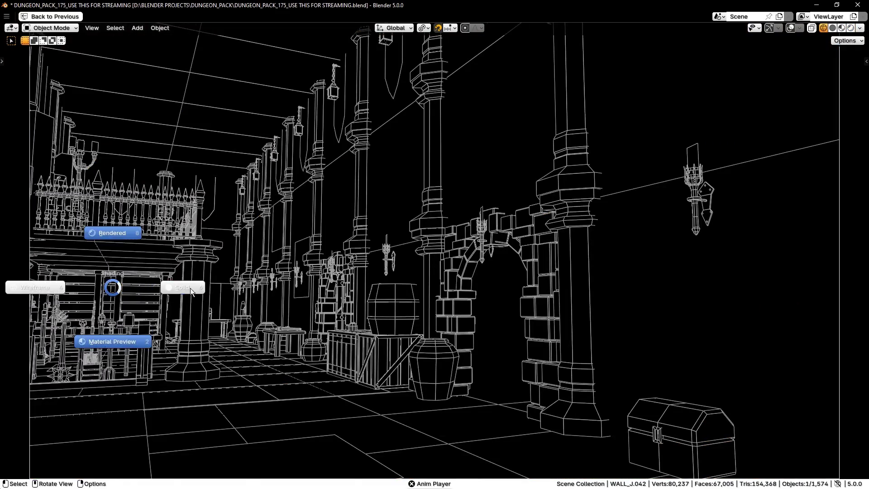
left_click(180, 290)
key("z")
left_click(205, 186)
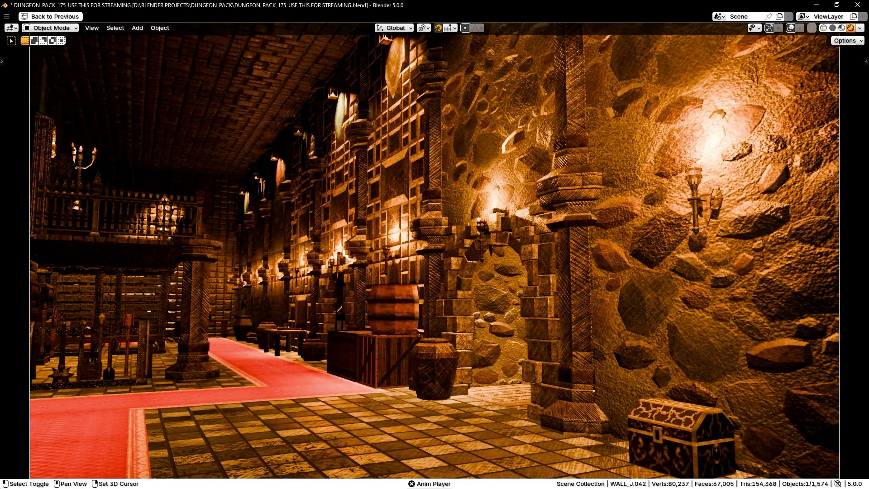
Walk through the dungeon toward the corridor and candelabra
key("shift+grave")
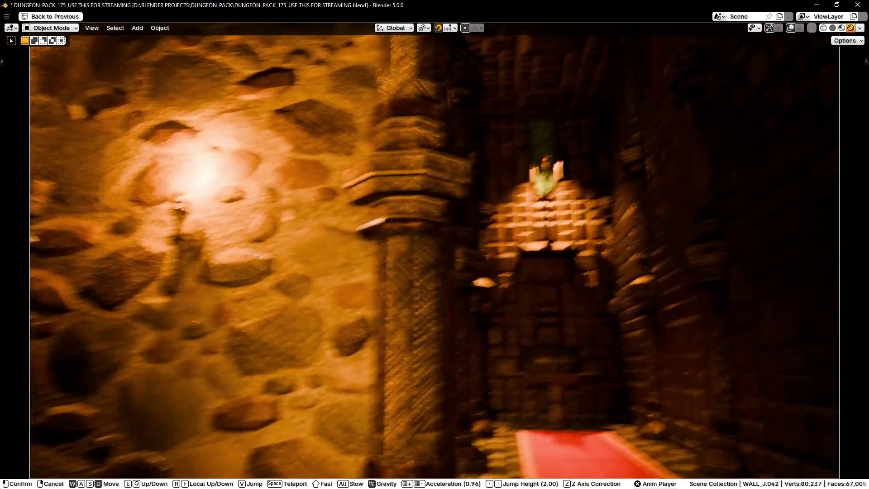
key("a")
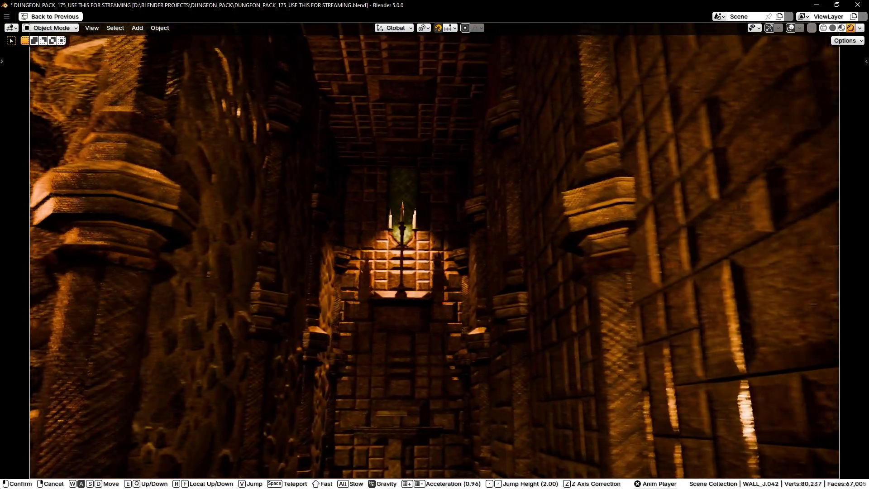
key("Return")
Flip the shading pie between wireframe, solid and rendered views of the hall
key("z")
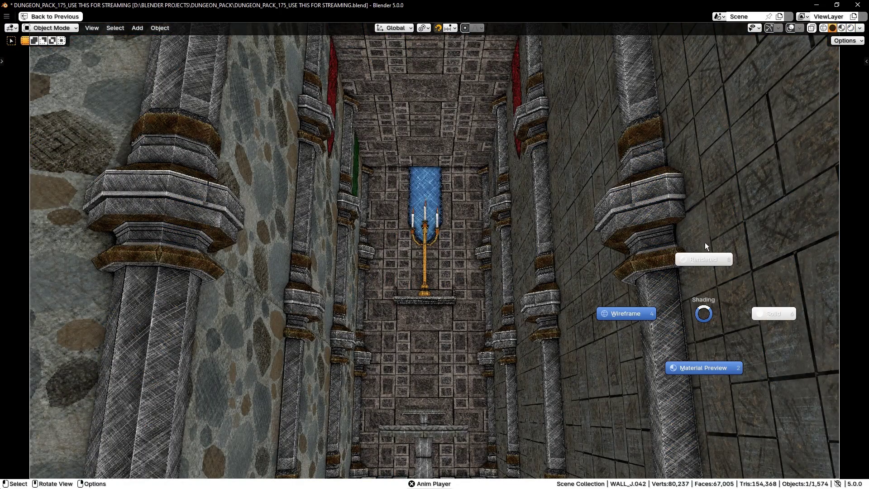
left_click(535, 287)
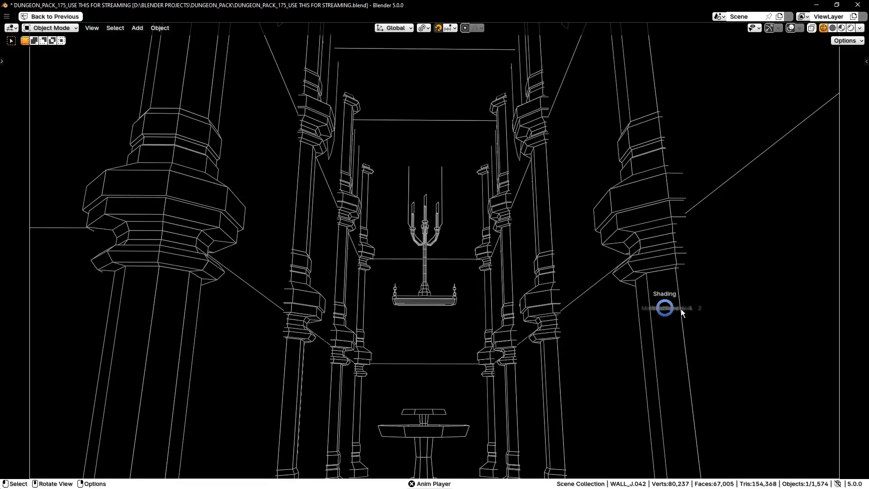
key("z")
left_click(801, 321)
key("z")
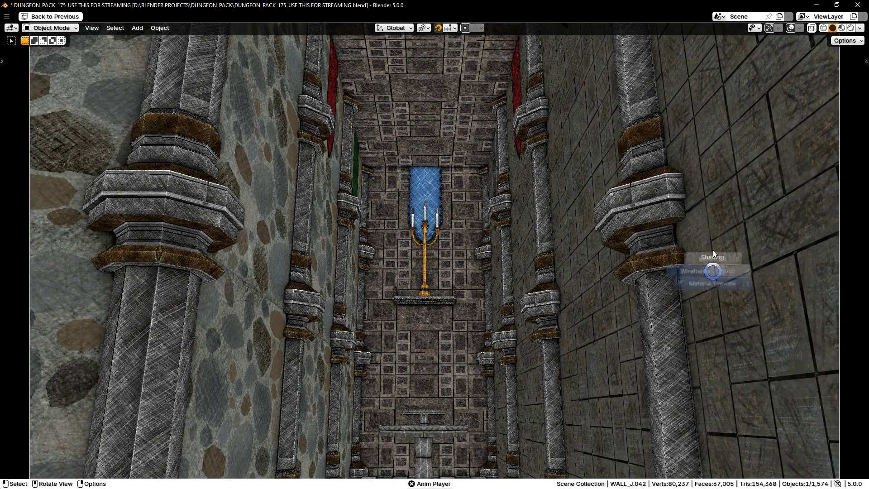
left_click(710, 229)
key("z")
left_click(523, 370)
key("z")
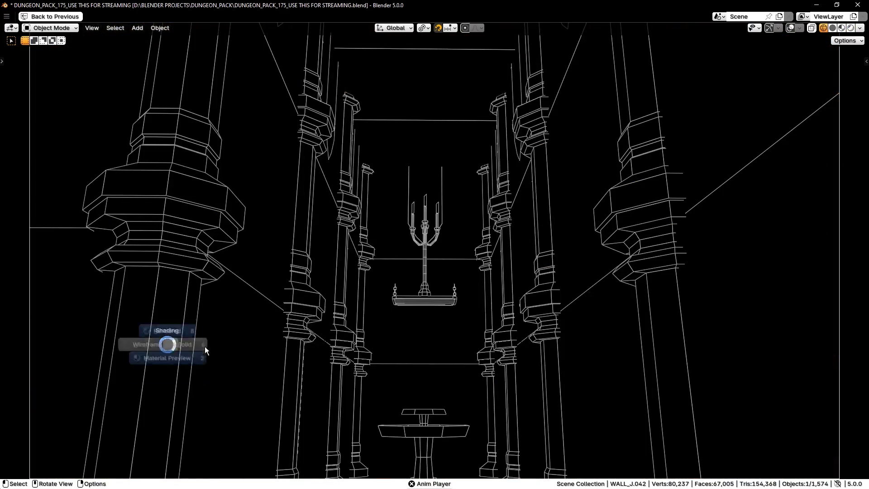
left_click(375, 351)
key("z")
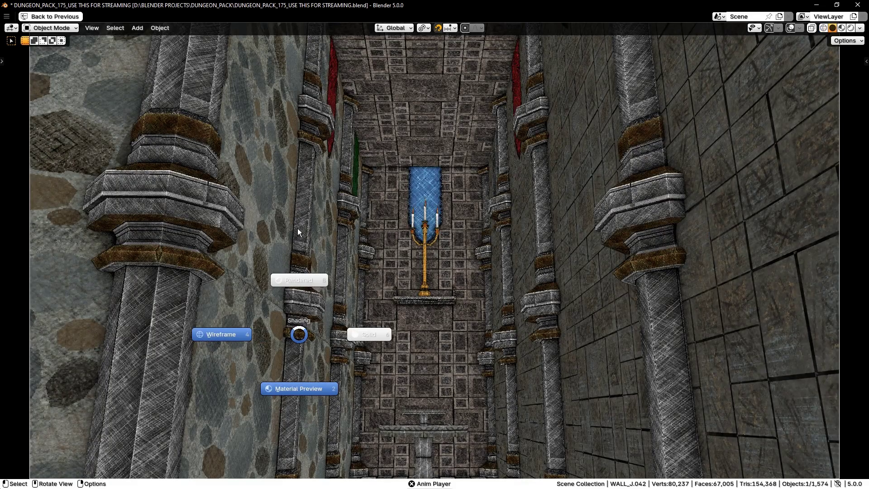
left_click(297, 228)
Cycle shading once more and finish on the rendered candle-lit corridor
key("z")
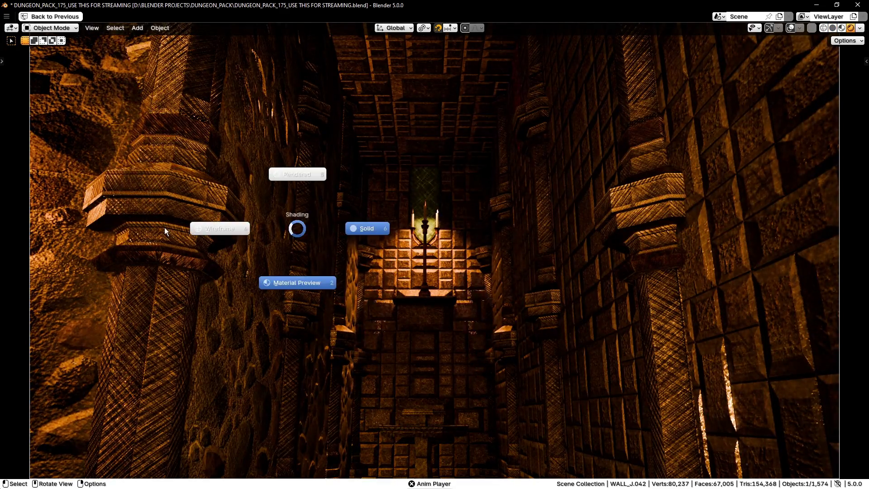
left_click(164, 228)
key("z")
left_click(264, 242)
key("z")
left_click(270, 171)
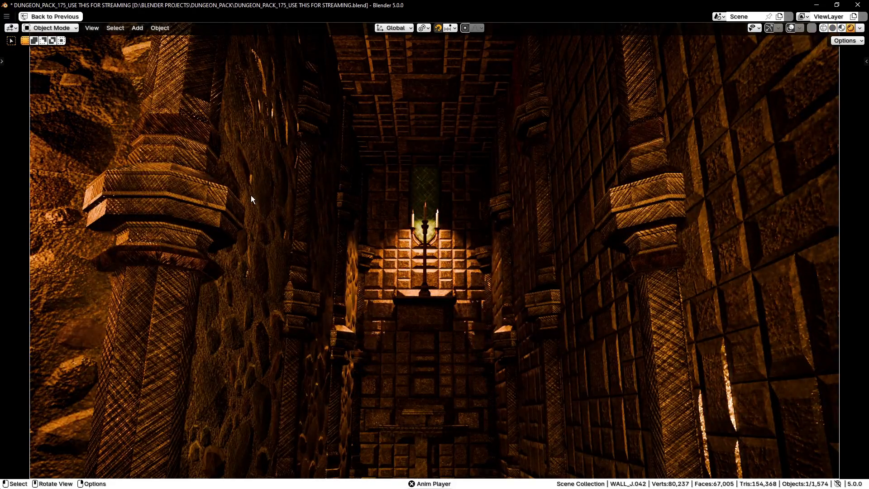
key("z")
left_click(177, 200)
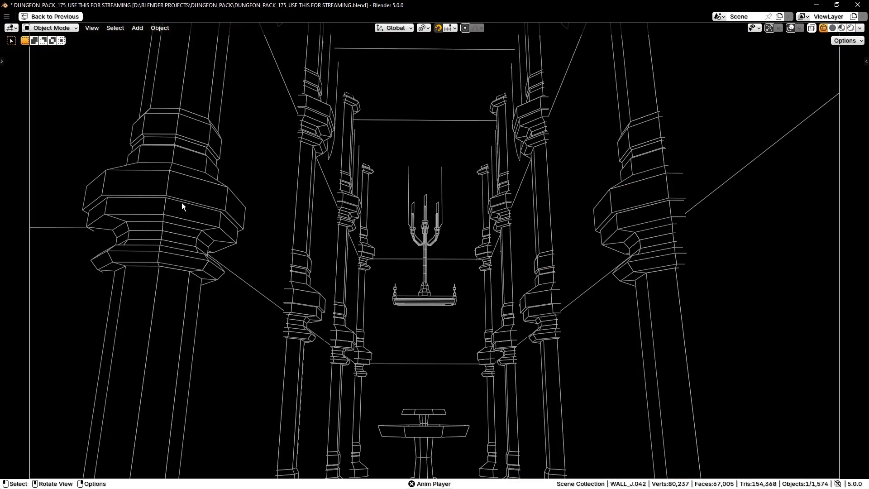
key("z")
left_click(296, 209)
key("z")
left_click(232, 174)
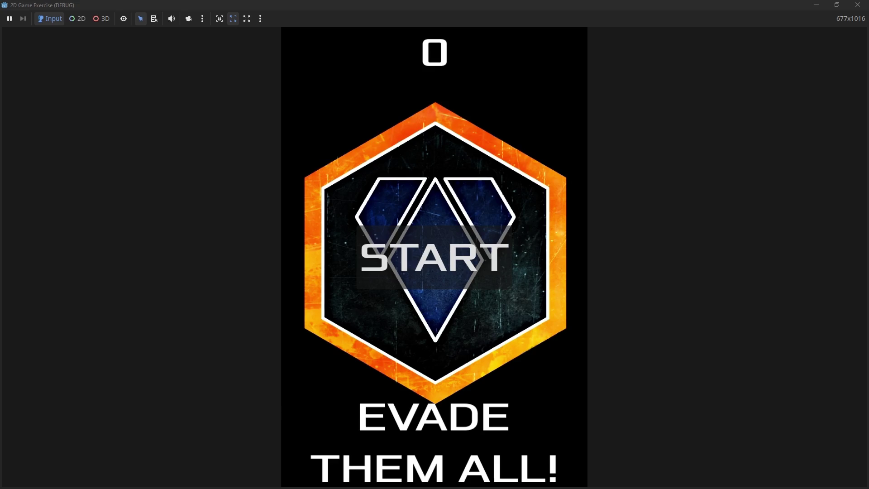
Start the Godot game from its title screen
key("Return")
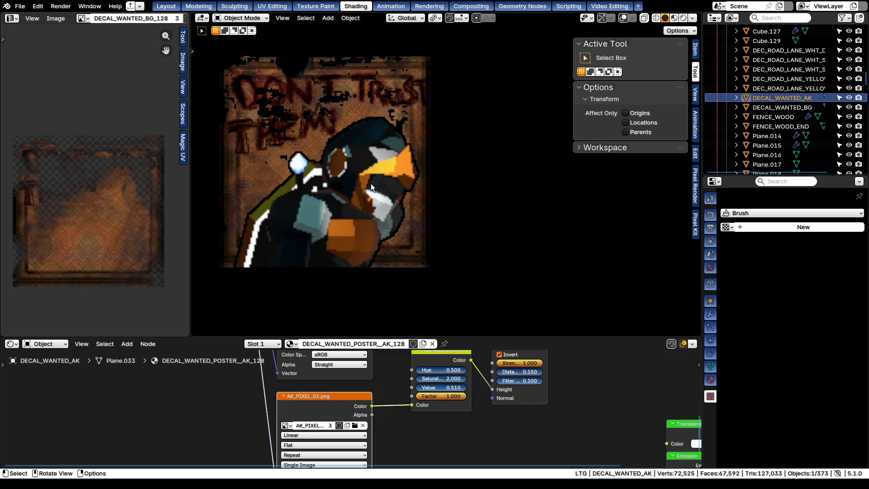
Enable overlays, select only DECAL_WANTED_AK and glance at the DECAL_WANTED_BG material
middle_click_drag(372, 184, 387, 169)
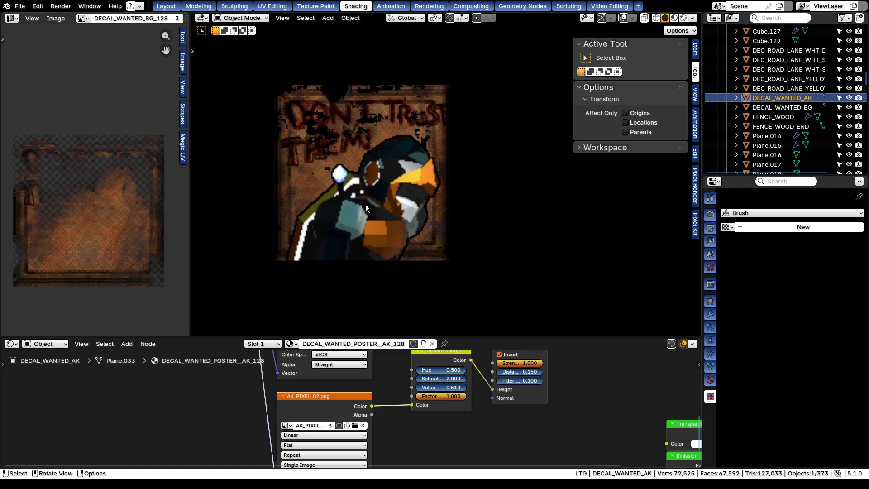
left_click(623, 18)
key("a")
key("alt+a")
key("a")
left_click(305, 140)
left_click(788, 108)
scroll(422, 195, "up", 6)
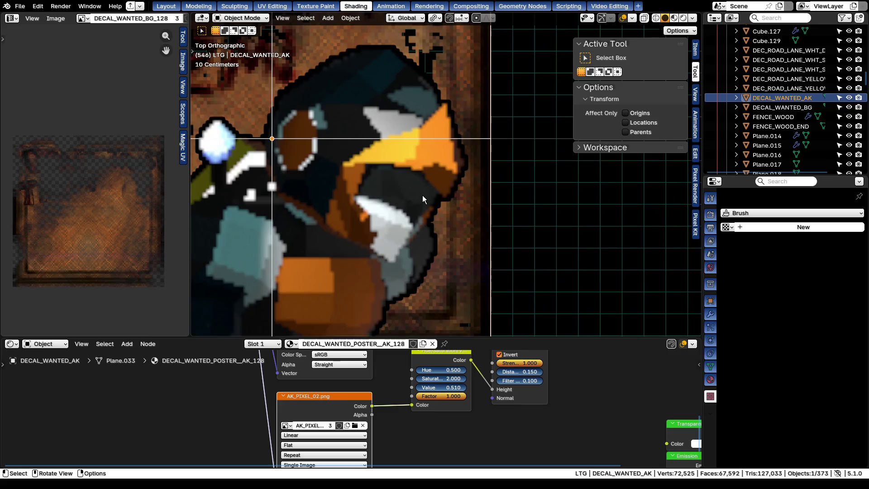
scroll(423, 195, "down", 5)
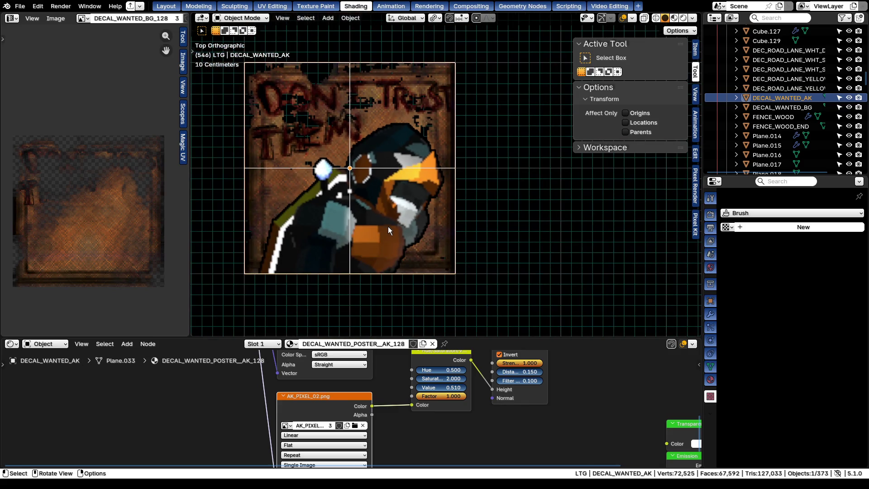
scroll(391, 228, "down", 3)
Save the .blend file and make DECAL_WANTED_AK the active object again
key("alt+a")
scroll(365, 214, "up", 2)
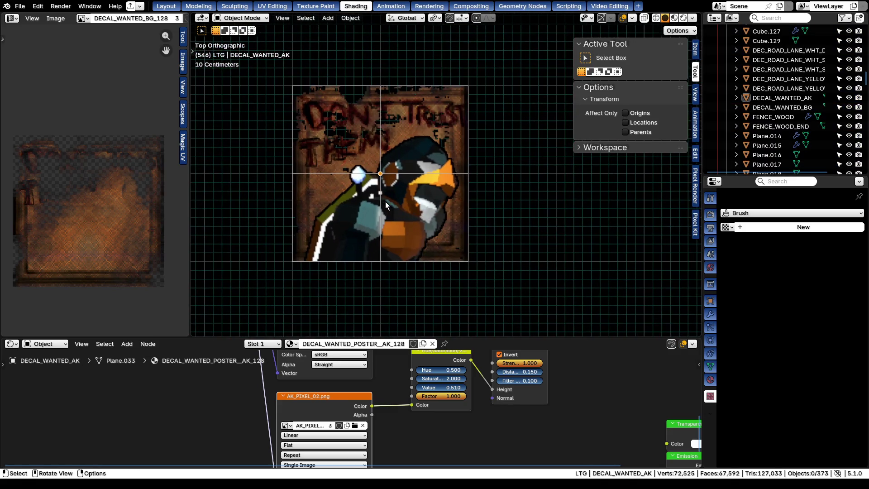
key("ctrl+s")
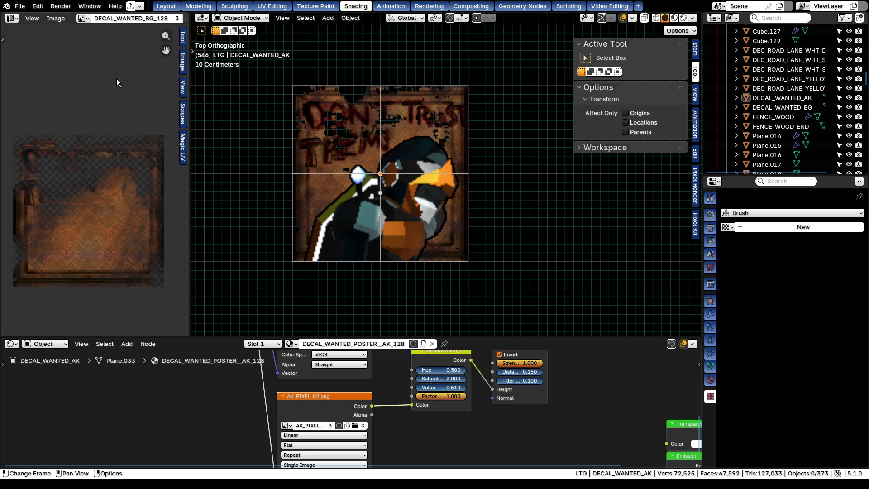
key("q")
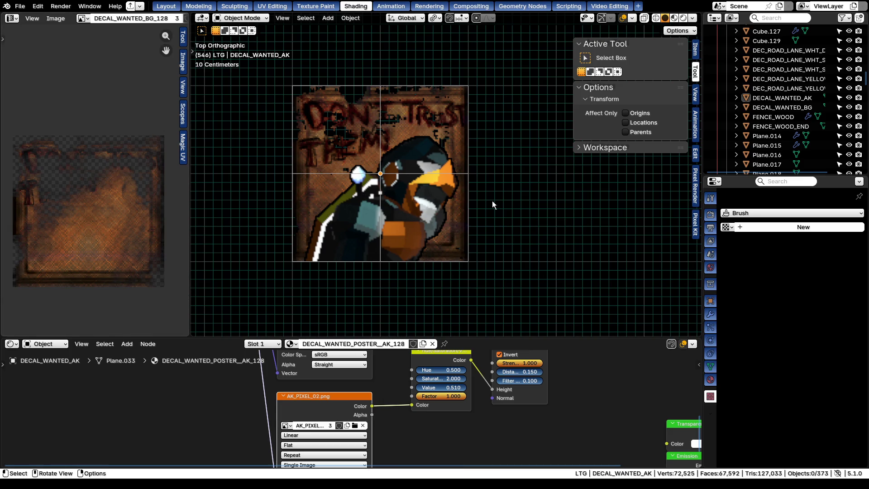
left_click(359, 213)
left_click(807, 109)
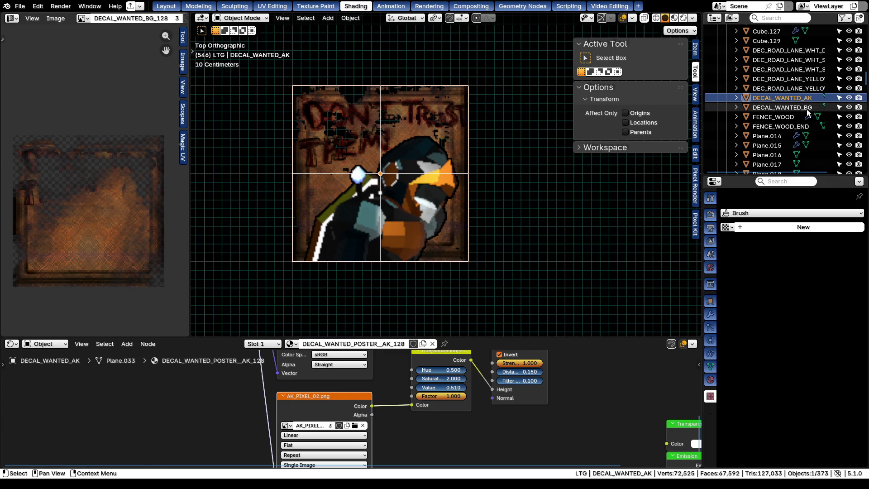
left_click(804, 100)
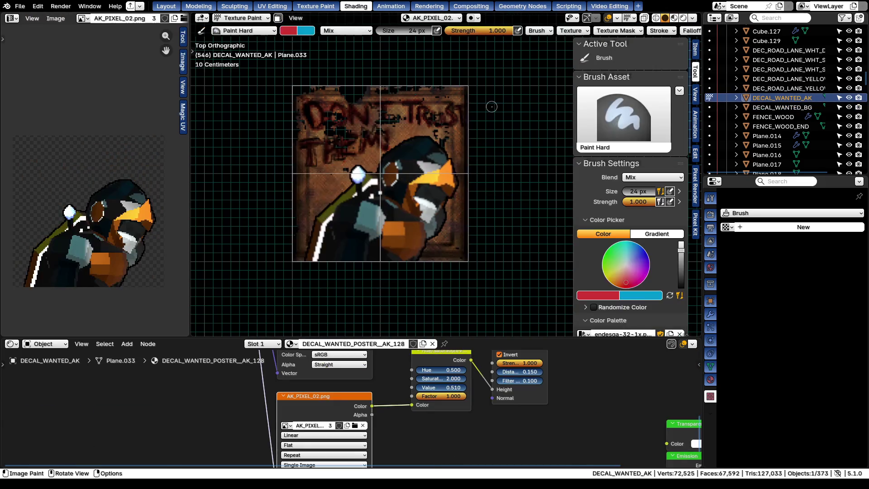
Enter Texture Paint on the poster and try dark red X strokes across the bird, undoing them
key("Tab")
key("ctrl+Tab")
left_click(463, 161)
left_click_drag(388, 178, 428, 229)
key("ctrl+z")
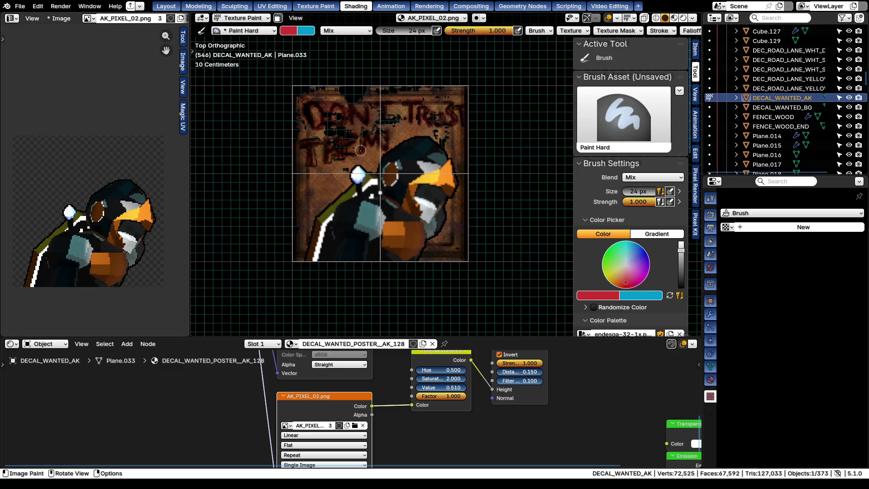
scroll(680, 270, "down", 4)
scroll(679, 269, "down", 1)
left_click_drag(681, 186, 682, 183)
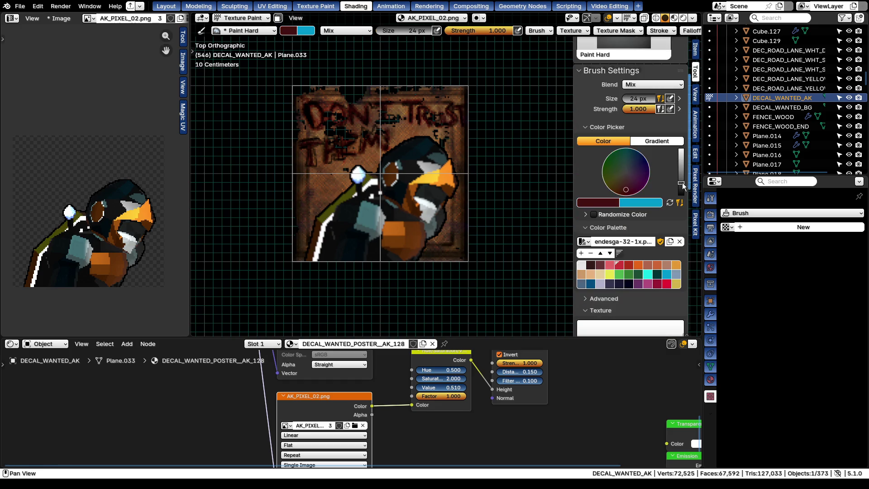
left_click_drag(338, 137, 452, 256)
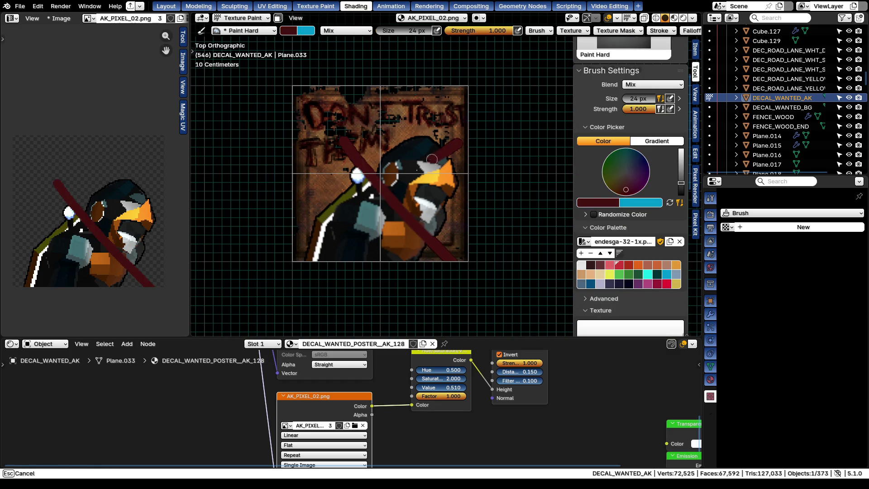
left_click_drag(463, 139, 314, 261)
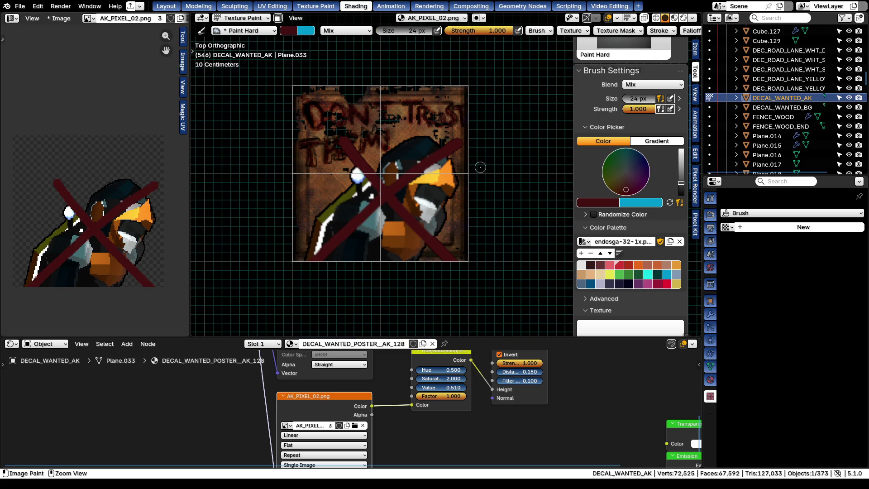
key("ctrl+z")
key("ctrl+z")
key("shift+f")
left_click(395, 158)
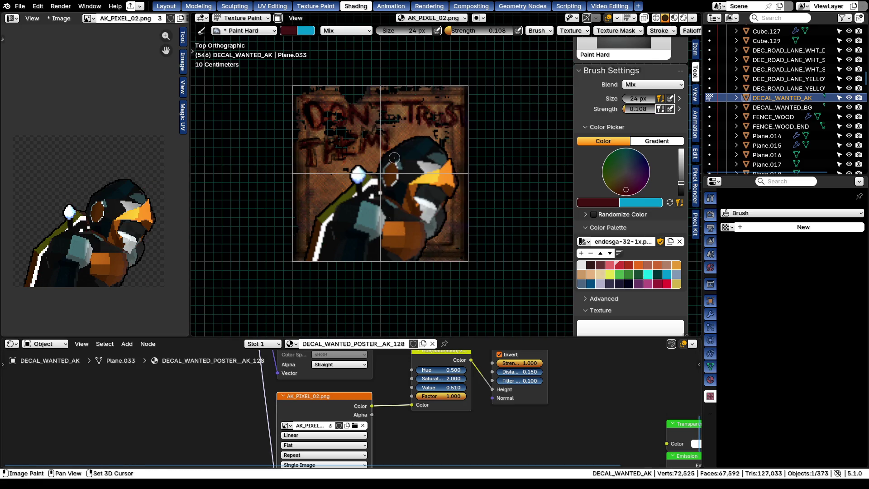
Set brush strength to 0.515, undo a test X, and add a new brush texture
key("shift+f")
left_click(442, 146)
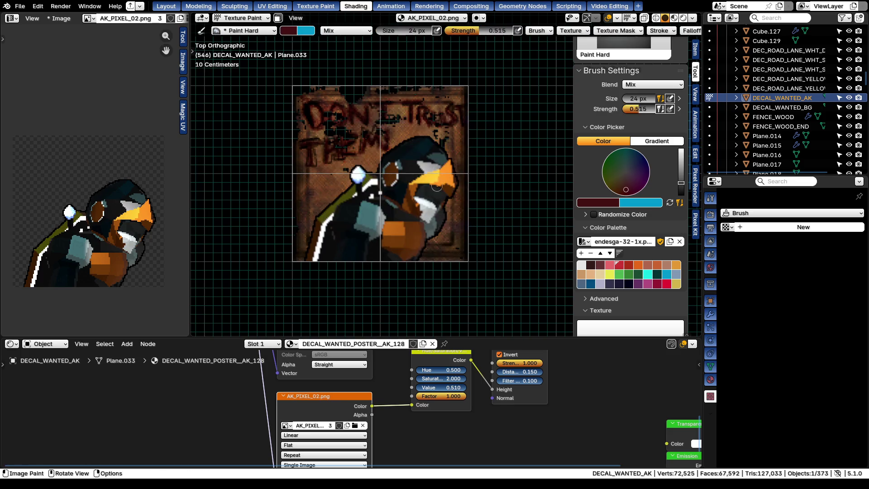
left_click_drag(446, 139, 343, 248)
left_click_drag(370, 134, 448, 250)
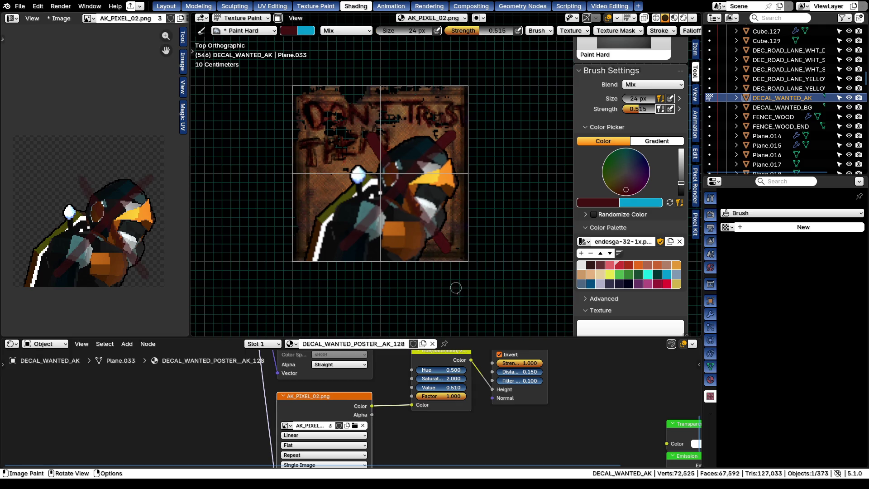
key("ctrl+z")
key("ctrl+z")
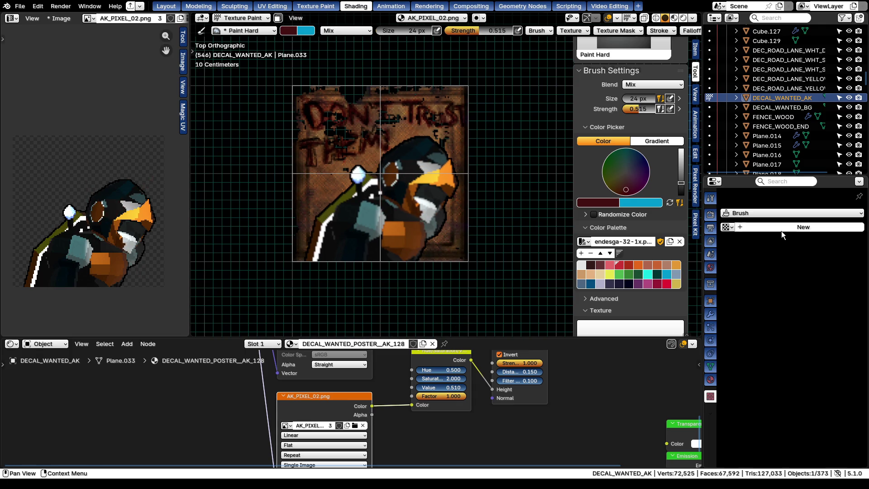
left_click(782, 229)
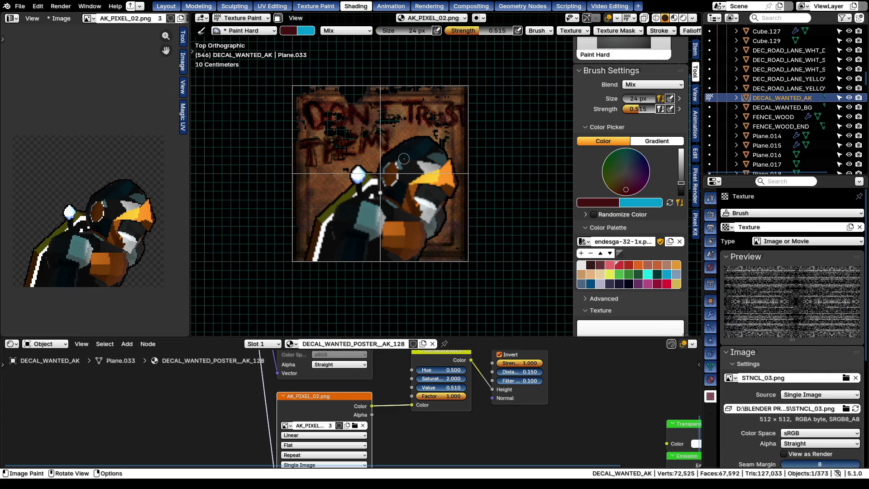
Make the STNCL_03.png brush texture Non-Color and set its sampling size to 50
left_click(792, 358)
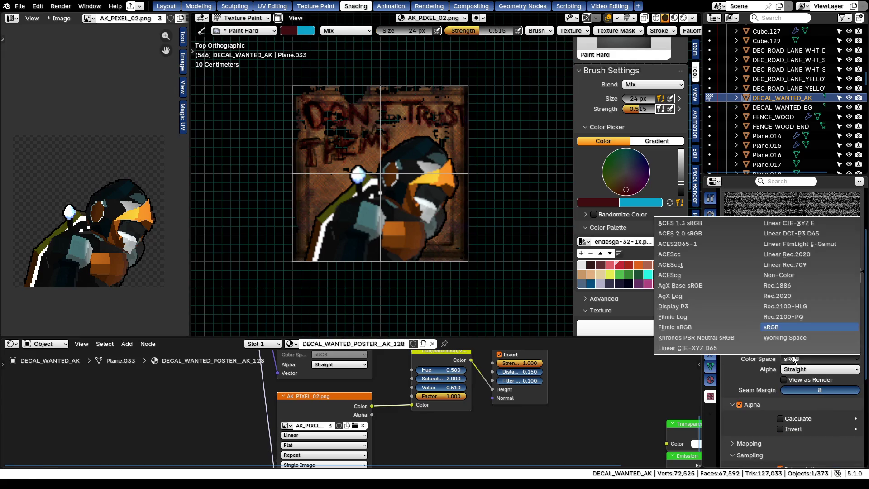
left_click(776, 275)
left_click_drag(359, 151, 450, 252)
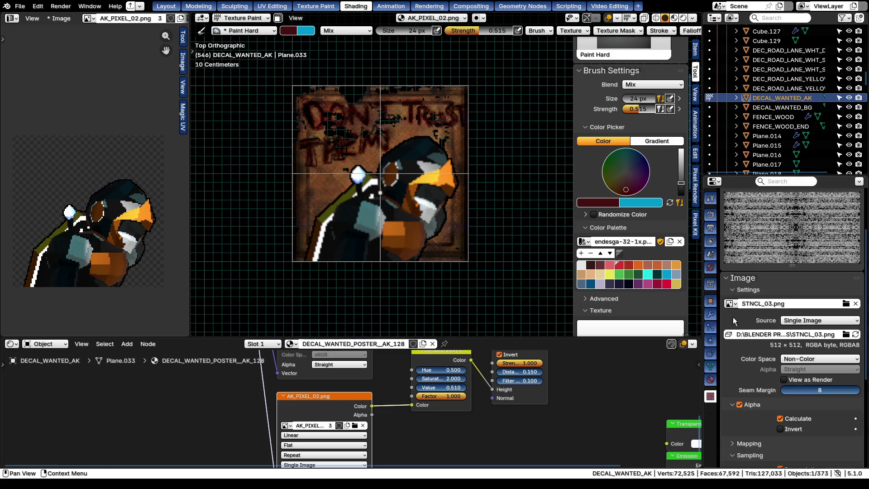
scroll(787, 383, "down", 3)
left_click(803, 405)
type("50")
key("Return")
scroll(638, 232, "down", 3)
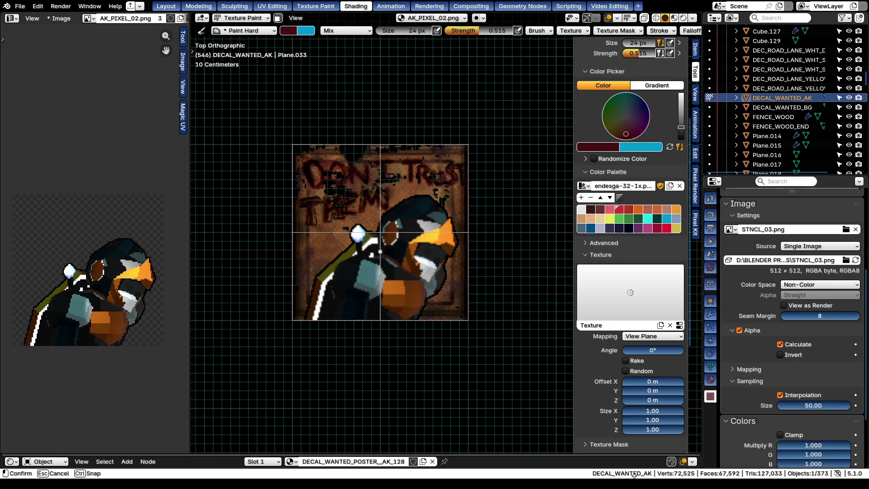
Lower the stencil texture's sampling size to 0.10 and paint a test stroke
left_click_drag(333, 207, 444, 312)
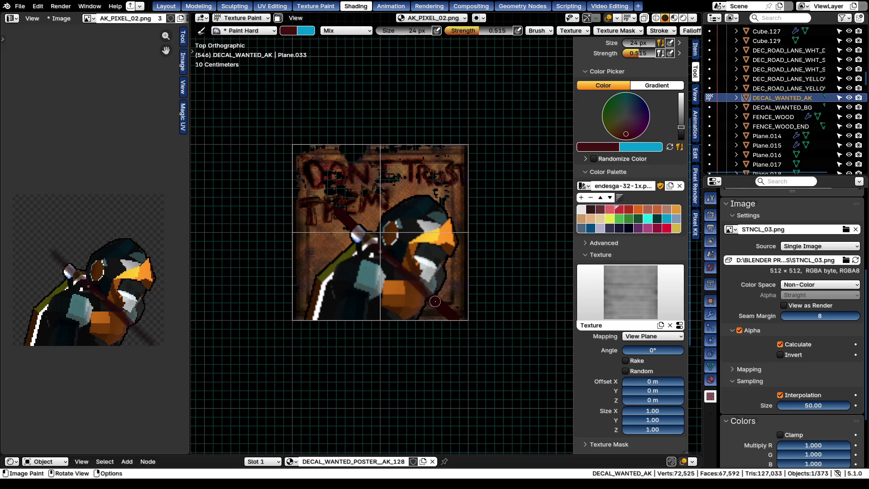
scroll(404, 276, "up", 5)
scroll(404, 276, "down", 2)
key("ctrl+z")
left_click(795, 405)
type("0.1")
key("Return")
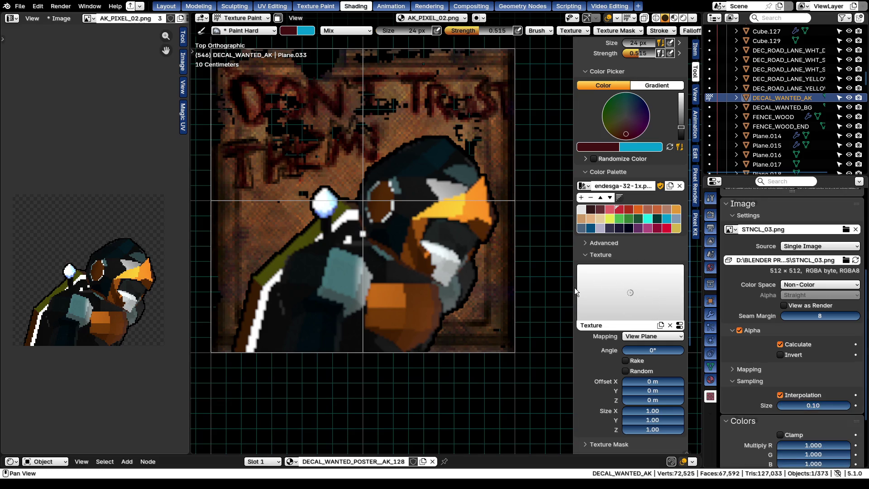
left_click_drag(363, 158, 492, 325)
scroll(430, 300, "down", 3)
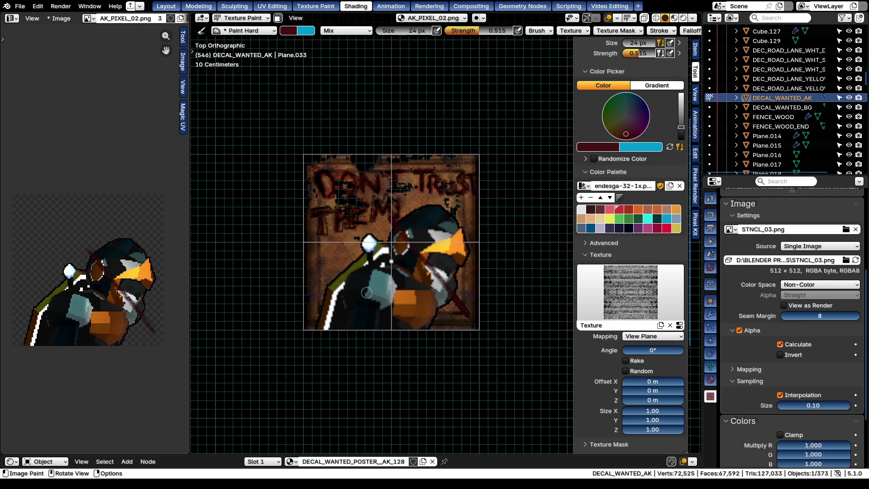
Try the brush at 12 px and 120 px with test strokes, undoing each
key("f")
left_click(383, 230)
left_click_drag(380, 217, 464, 326)
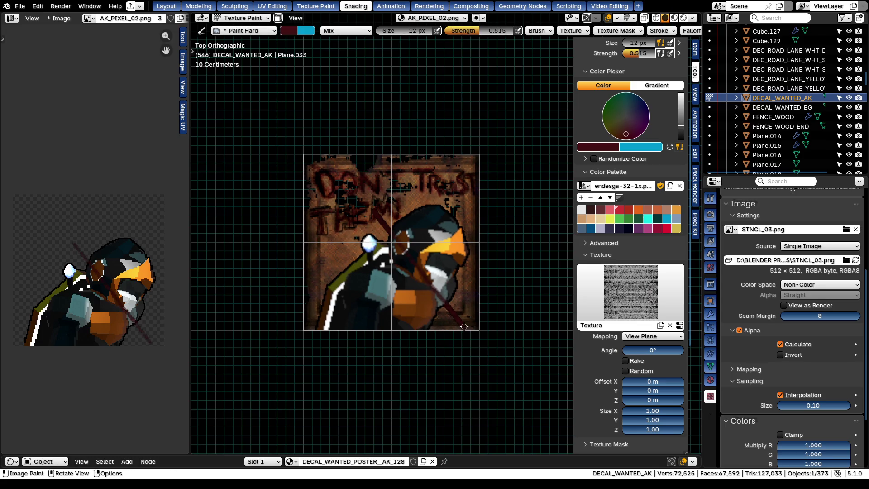
left_click_drag(400, 302, 477, 219)
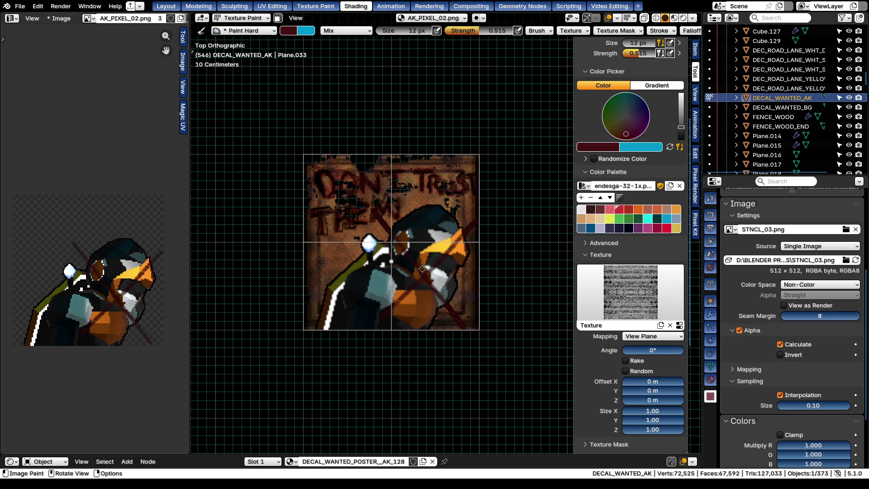
key("ctrl+z")
key("ctrl+z")
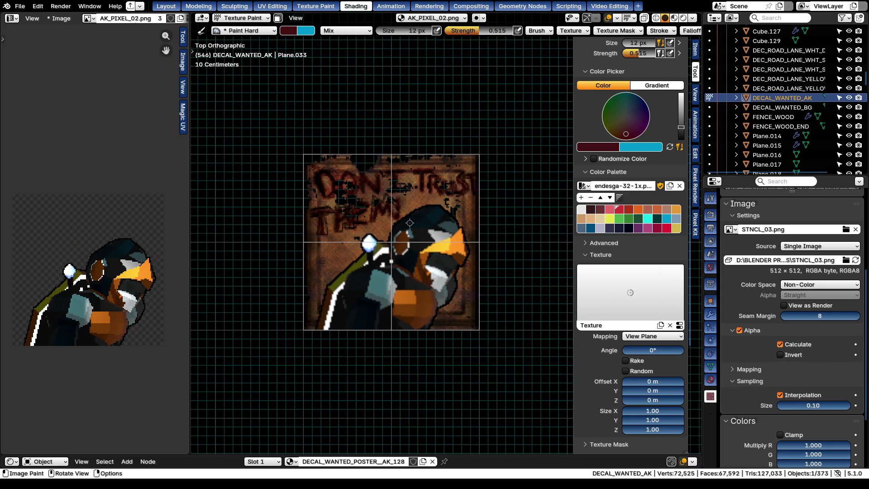
key("shift+f")
key("Escape")
type("f120")
key("Return")
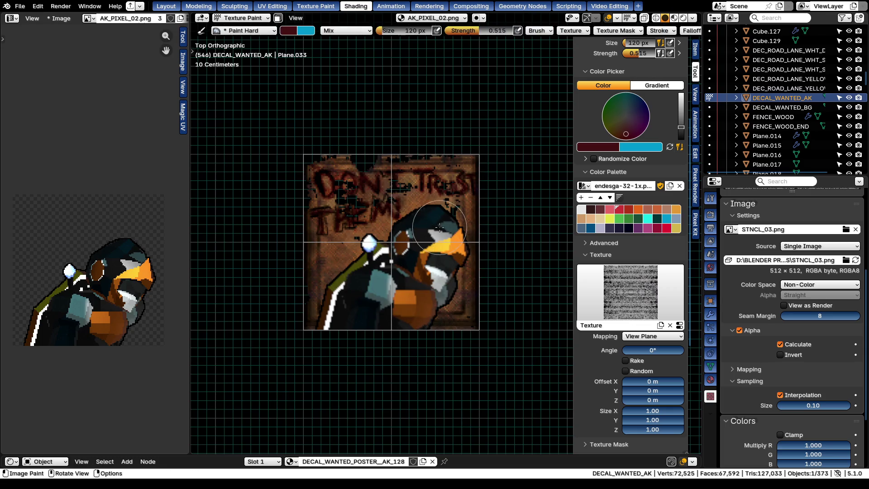
left_click_drag(441, 227, 363, 312)
key("ctrl+z")
Test at 38 px, raise strength to 0.730, undo the X strokes, and settle on an 18 px brush
key("f")
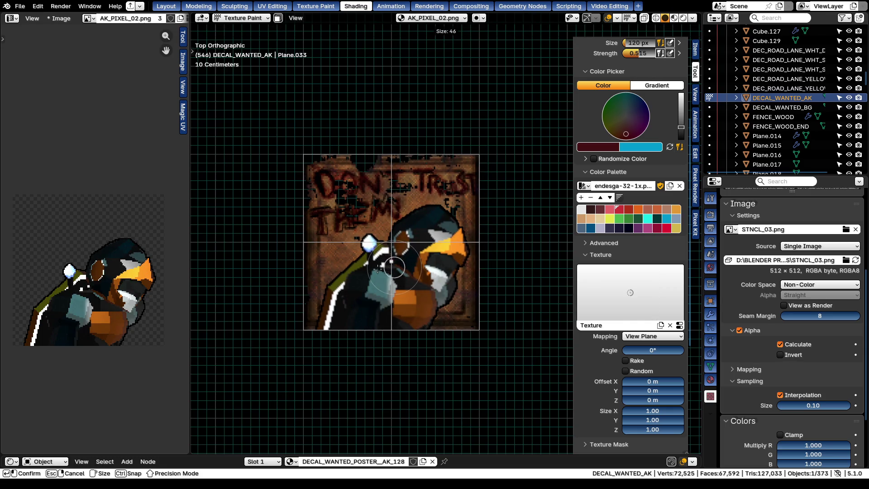
left_click(378, 269)
left_click_drag(428, 224, 398, 306)
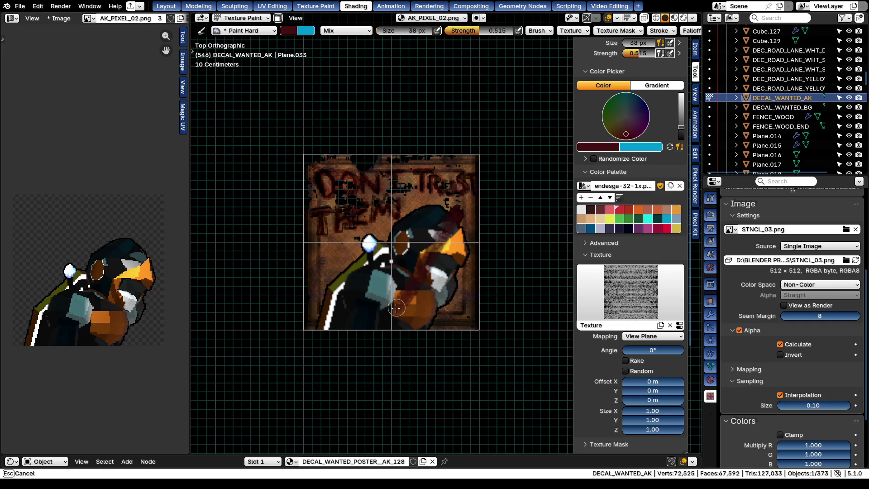
left_click_drag(401, 225, 464, 330)
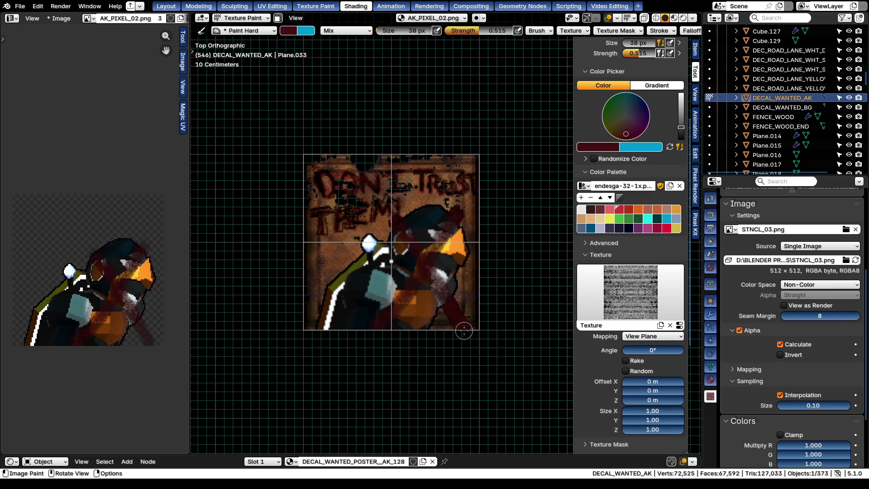
key("shift+f")
left_click(403, 280)
left_click_drag(443, 227, 379, 313)
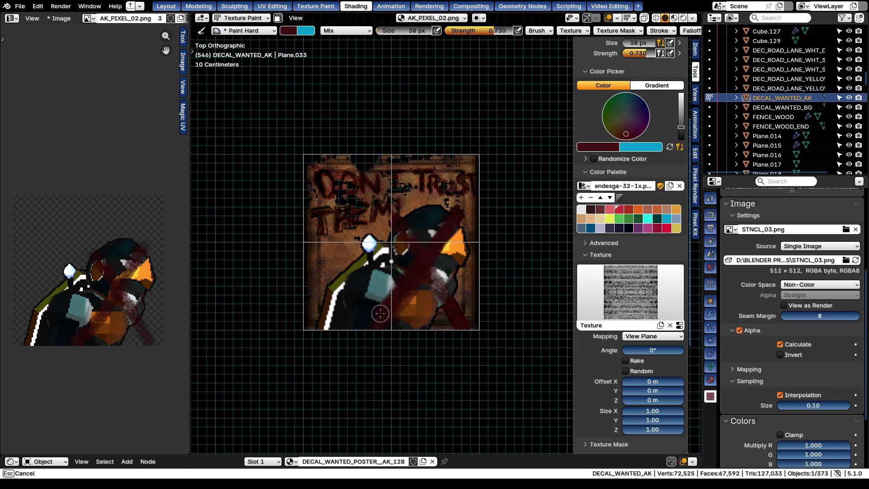
left_click_drag(399, 218, 447, 302)
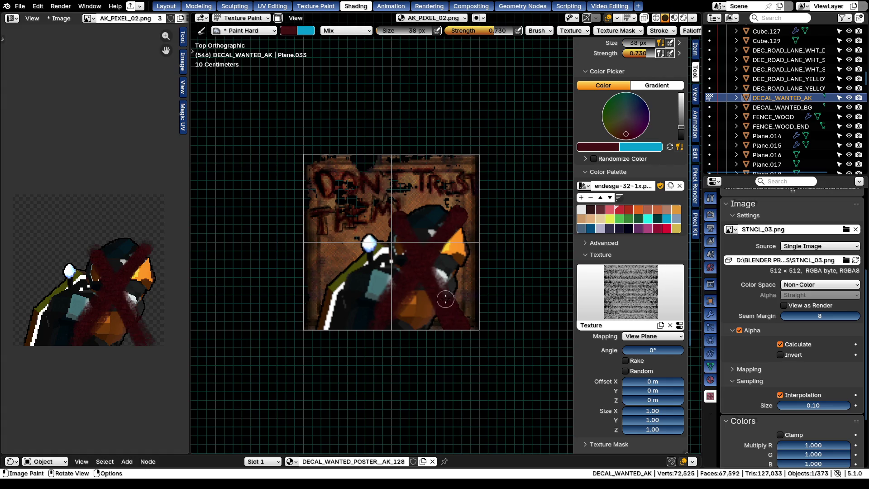
key("ctrl+z")
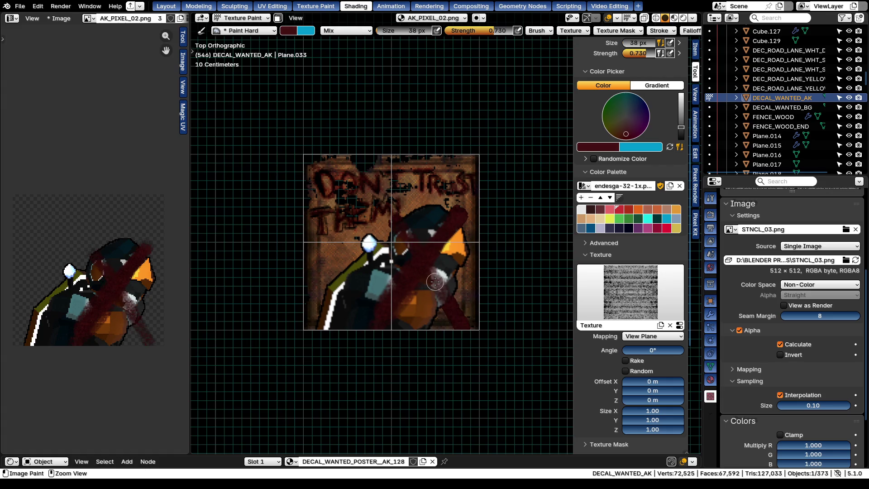
key("ctrl+z")
key("ctrl+z")
key("f")
left_click(516, 196)
scroll(742, 344, "down", 3)
scroll(763, 363, "up", 6)
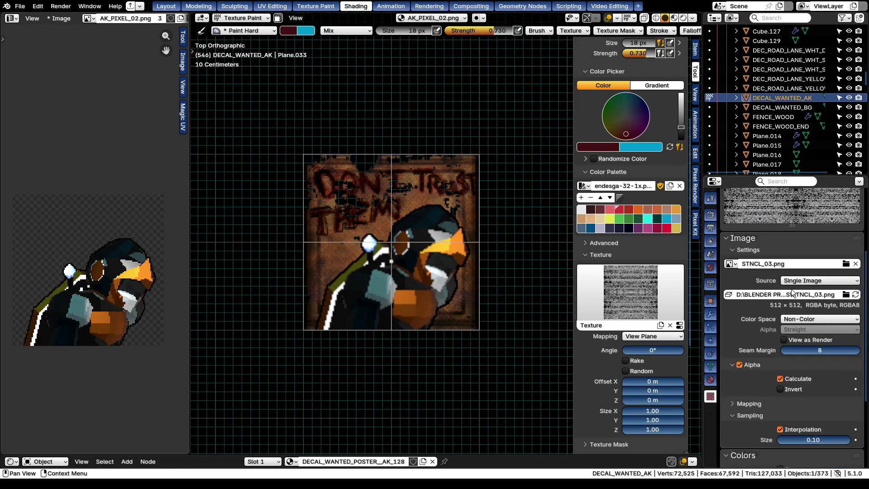
scroll(787, 353, "down", 5)
Raise the stencil sampling size to 4.39, undo a test line, and set strength to 0.858
left_click_drag(814, 348, 849, 347)
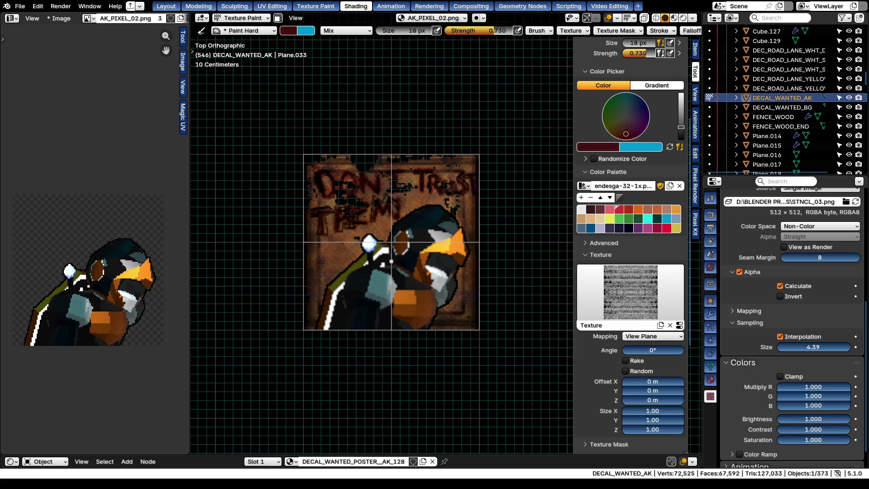
left_click_drag(393, 235, 459, 304)
scroll(462, 299, "up", 1)
scroll(427, 260, "up", 1)
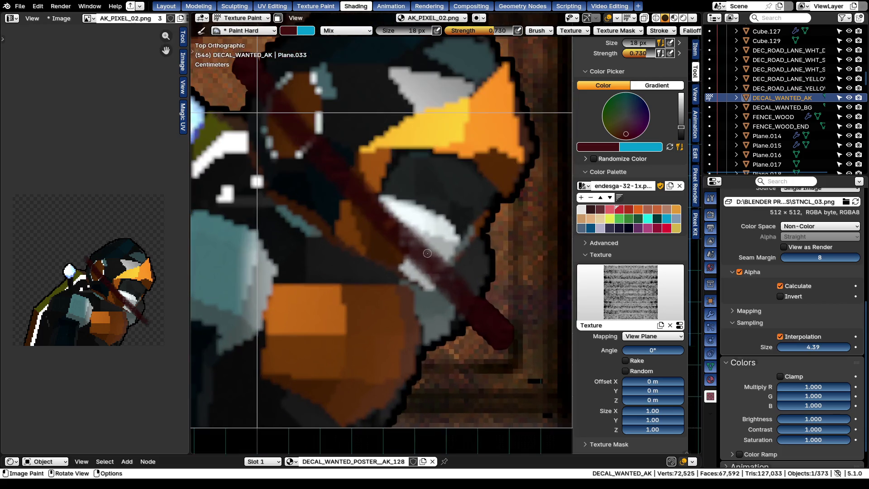
scroll(427, 253, "up", 1)
key("ctrl+z")
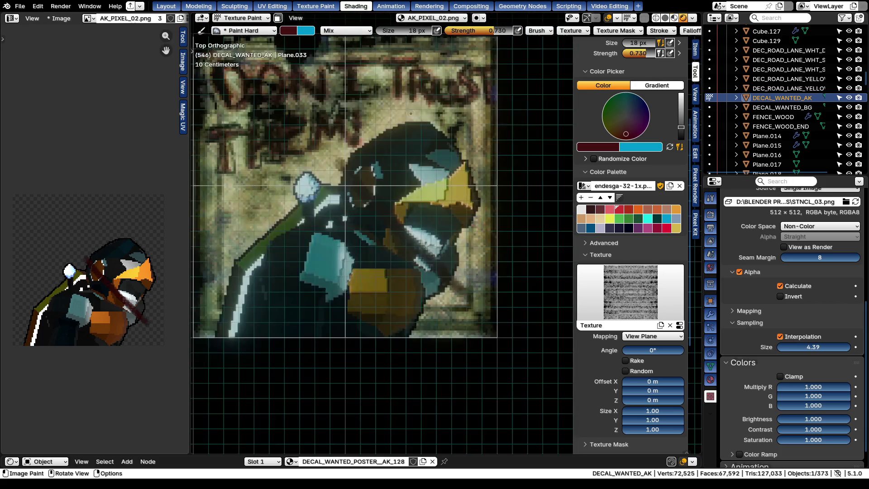
scroll(411, 190, "down", 3)
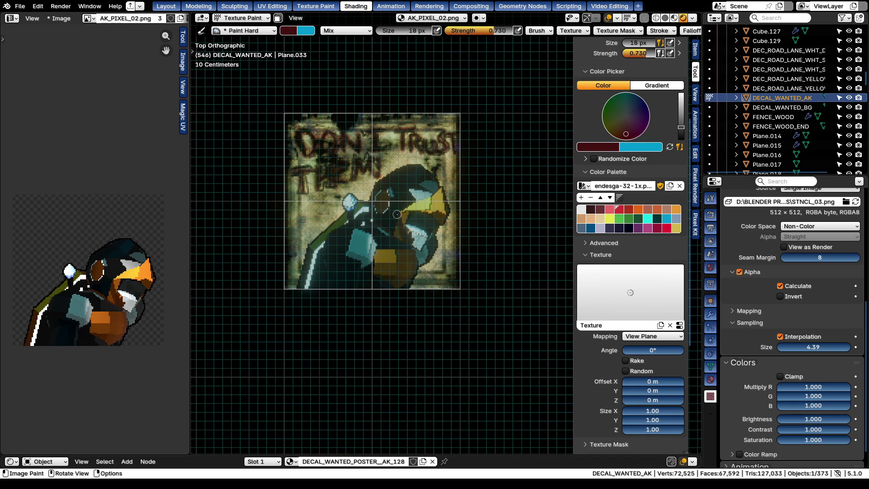
key("shift+f")
left_click(437, 175)
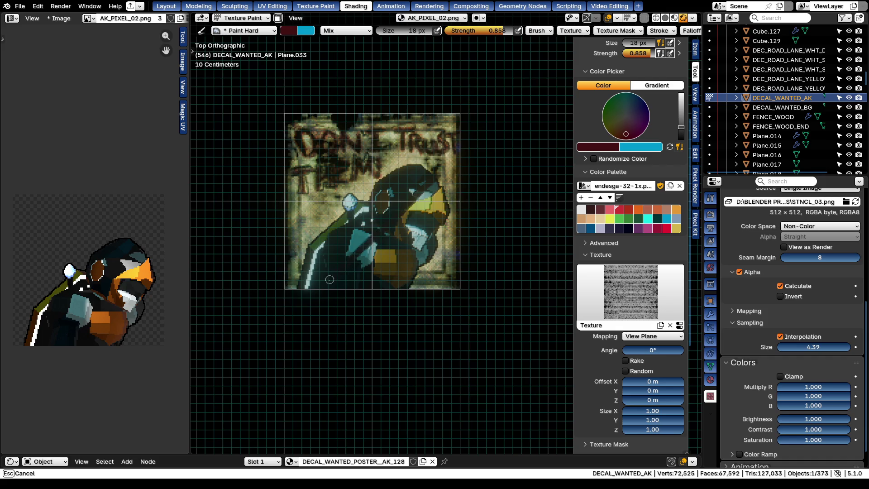
Paint and undo a dark red X, then bring up the brush's stroke method choices
left_click_drag(439, 176, 347, 251)
left_click_drag(366, 174, 474, 270)
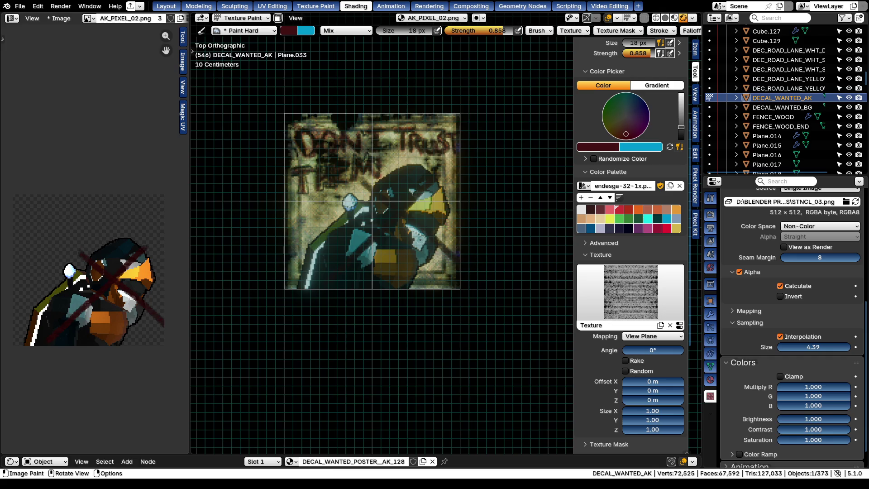
key("ctrl+z")
key("ctrl+z")
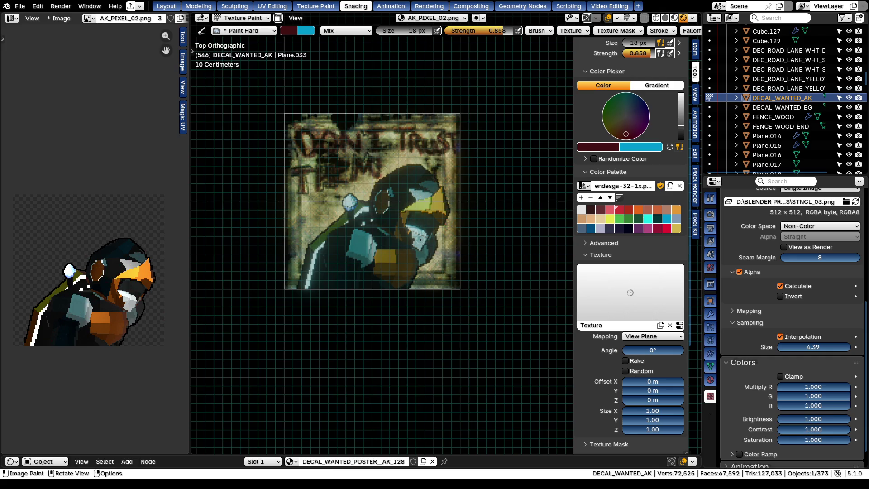
scroll(662, 30, "down", 2)
left_click(662, 30)
left_click(626, 49)
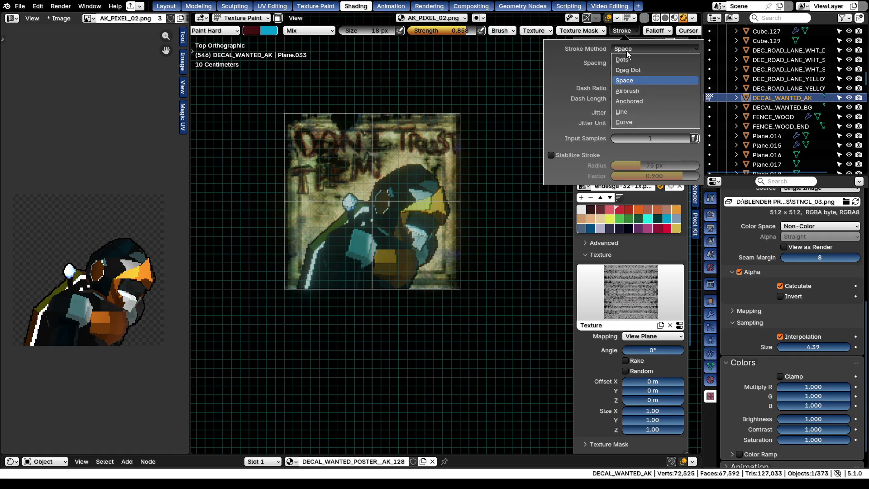
Switch the stroke method to Airbrush, test it on the poster, and raise strength to 0.963
left_click(627, 92)
left_click_drag(336, 276, 350, 266)
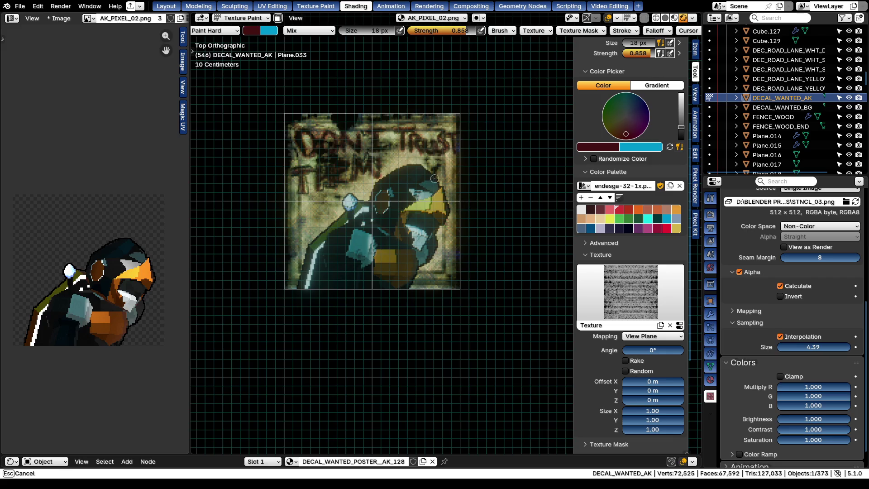
left_click_drag(351, 265, 353, 256)
key("ctrl+z")
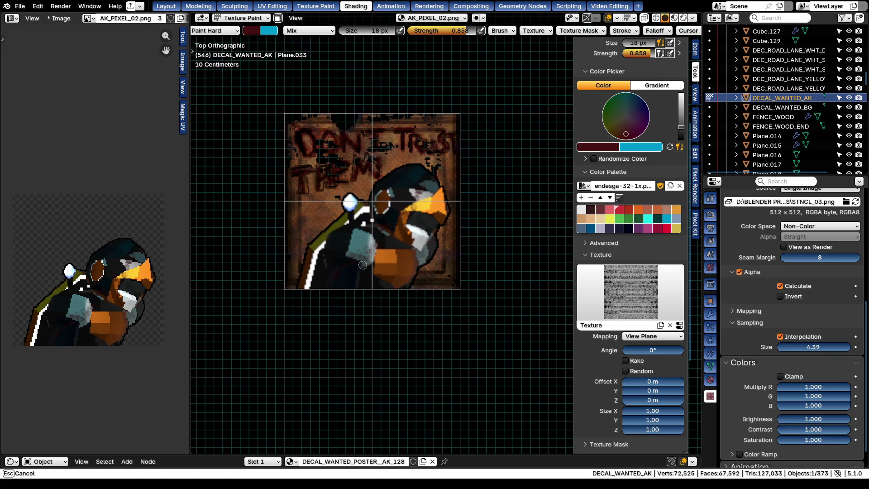
key("shift+f")
left_click(452, 243)
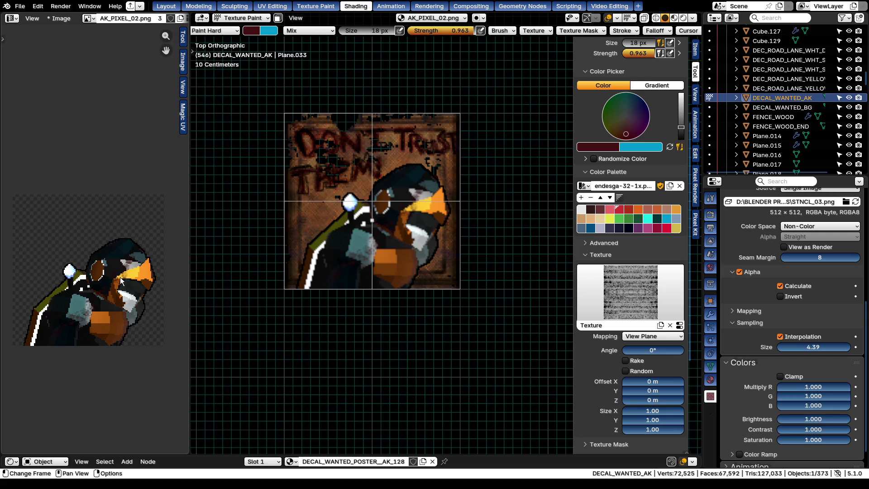
Paint trial dark strokes on the poster at stroke rate 0.075 and 32 px, then undo them all
left_click_drag(429, 187, 387, 230)
left_click(625, 33)
left_click_drag(616, 62, 613, 63)
left_click_drag(366, 254, 365, 255)
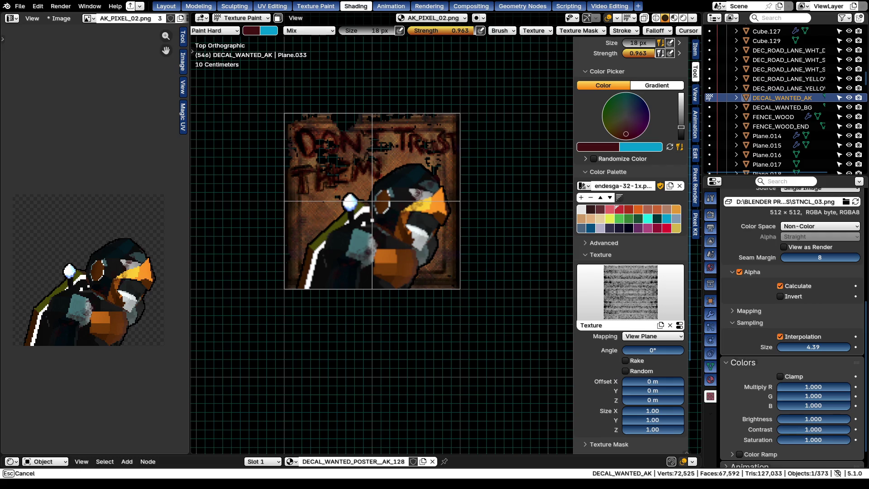
key("bracketright")
key("bracketright")
key("bracketright")
mouse_move(369, 254)
left_mouse_down()
mouse_move(456, 174)
mouse_move(371, 243)
left_mouse_up()
left_click_drag(462, 182, 382, 190)
key("ctrl+z")
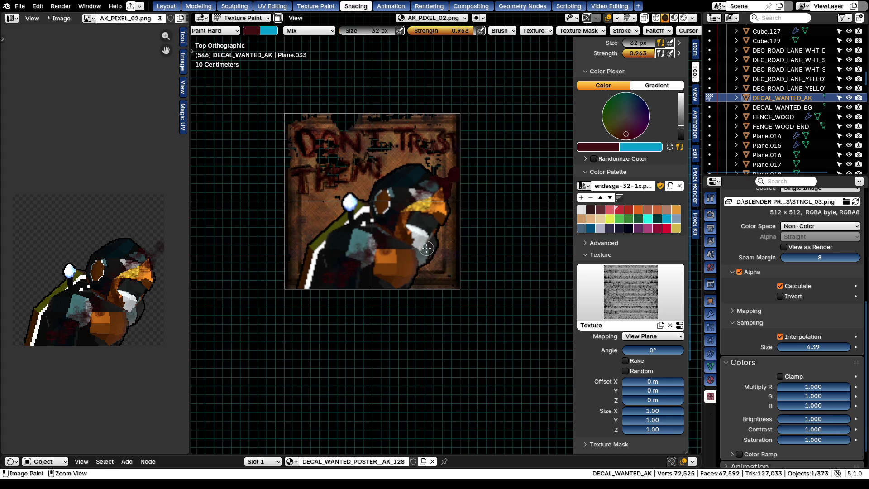
key("ctrl+z")
key("ctrl+z")
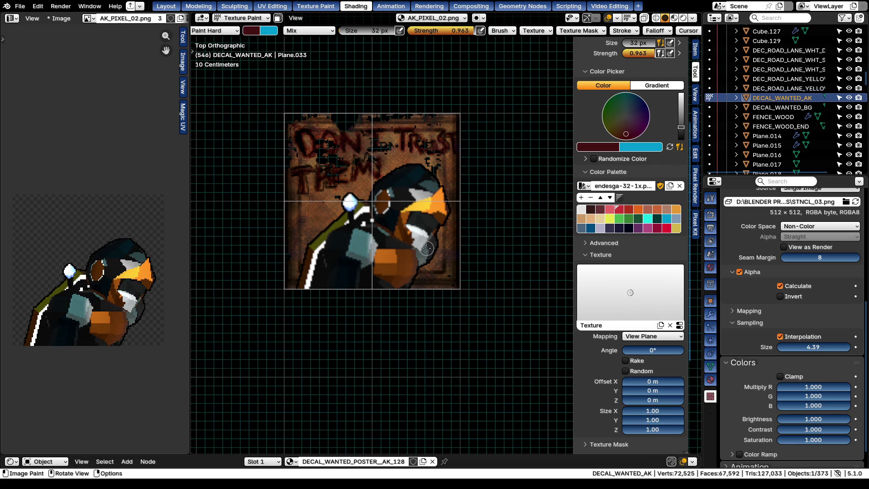
Save all images via Quick Favorites, set brush strength 1.000 and size to 14 px
key("q")
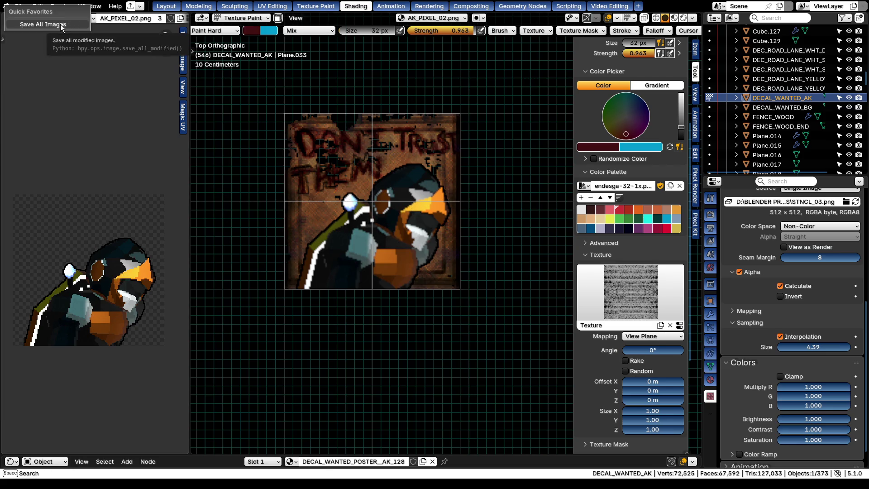
left_click(61, 25)
key("shift+f")
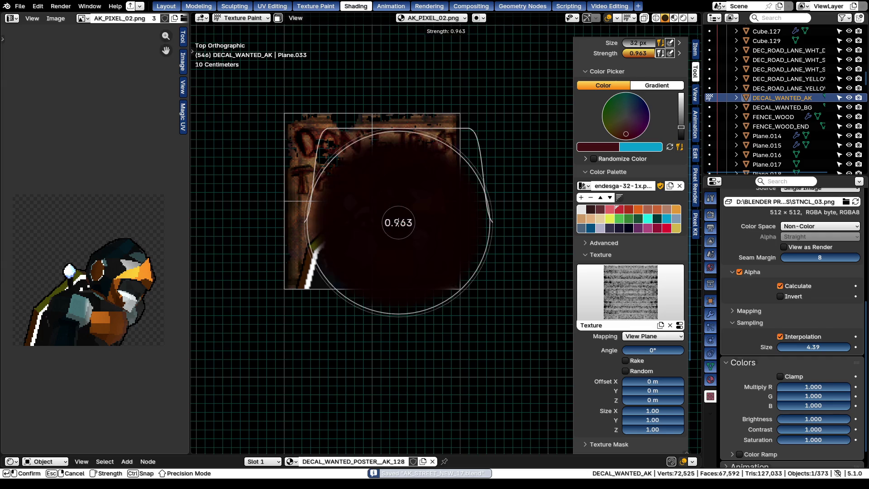
left_click(350, 263)
key("f")
left_click(320, 287)
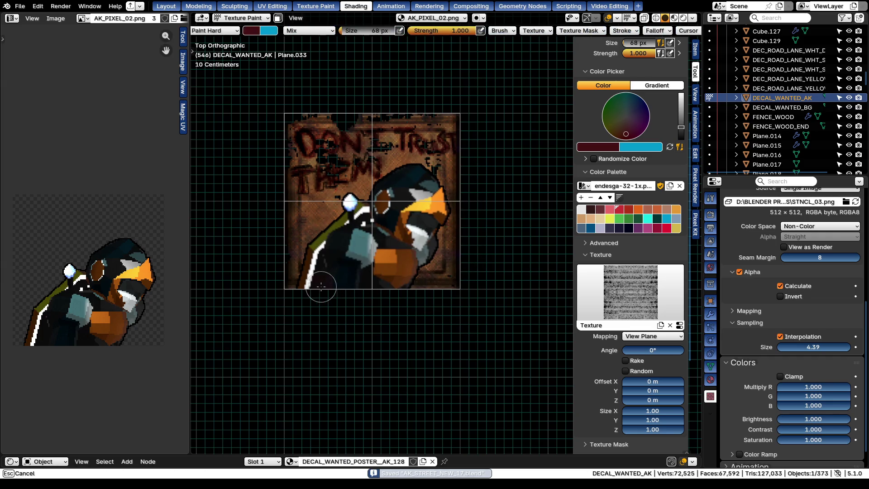
key("f")
left_click(404, 197)
Change the brush falloff preset, paint dark red test strokes over the penguin and undo them
left_click(654, 31)
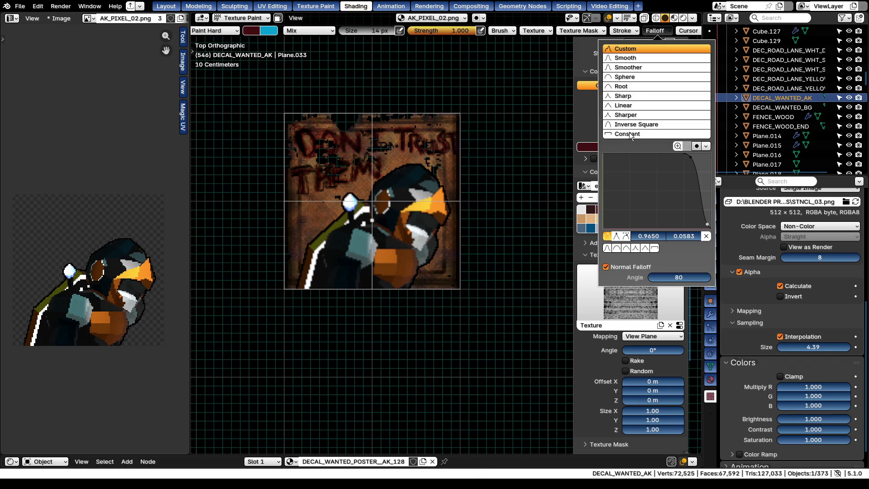
left_click(652, 138)
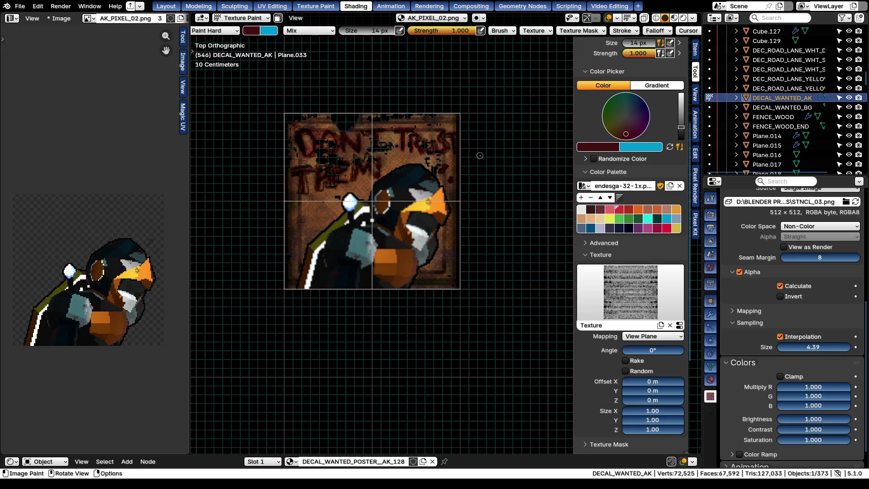
left_click(622, 31)
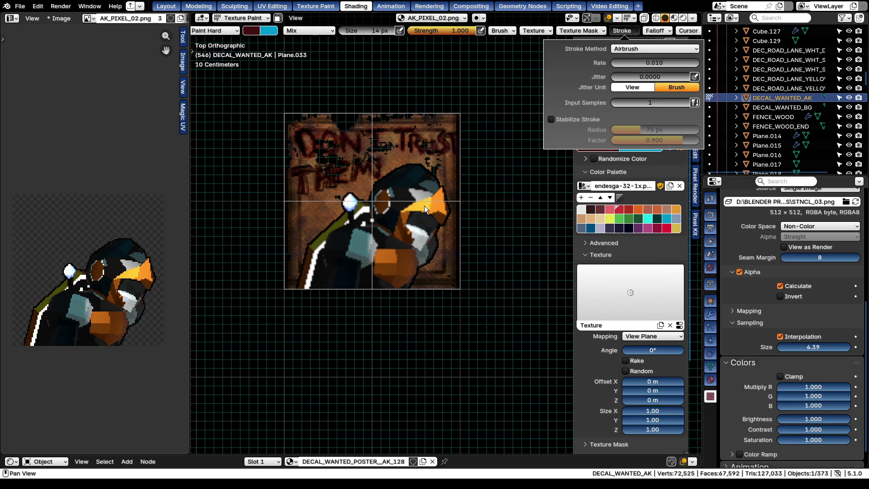
mouse_move(418, 192)
left_mouse_down()
mouse_move(362, 256)
mouse_move(458, 164)
left_mouse_up()
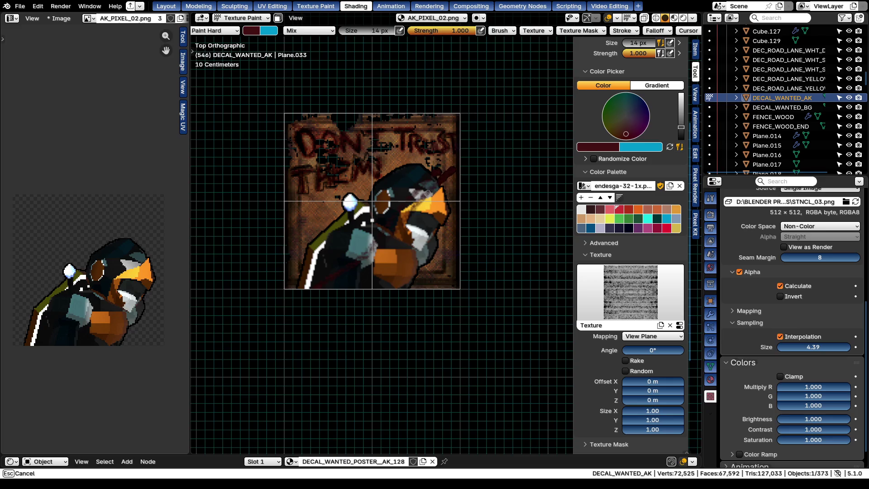
left_click_drag(333, 277, 495, 209)
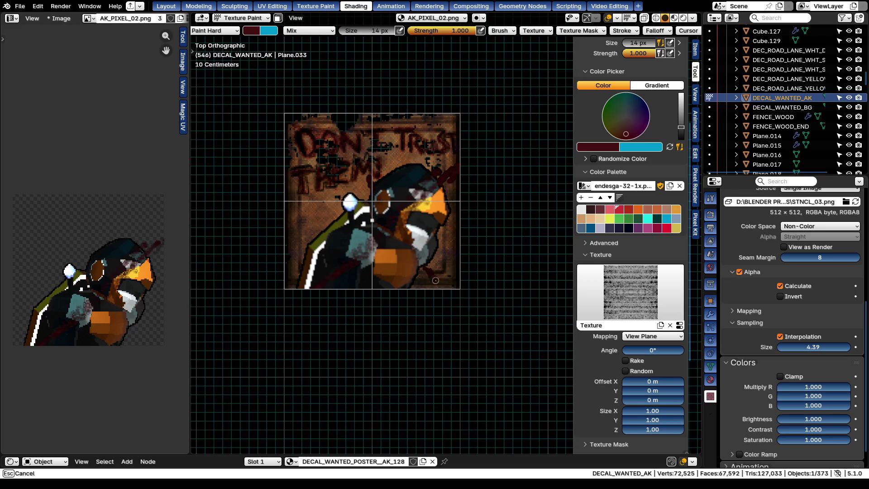
key("ctrl+z")
key("ctrl+z")
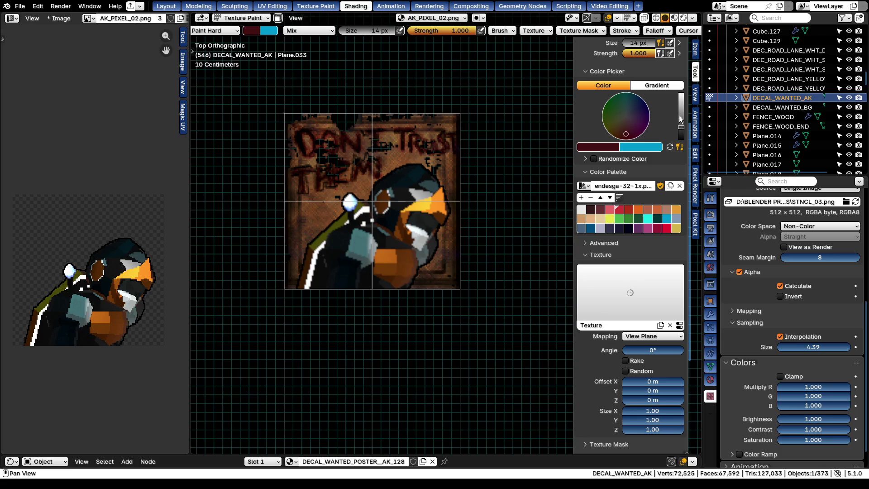
left_click_drag(365, 250, 445, 200)
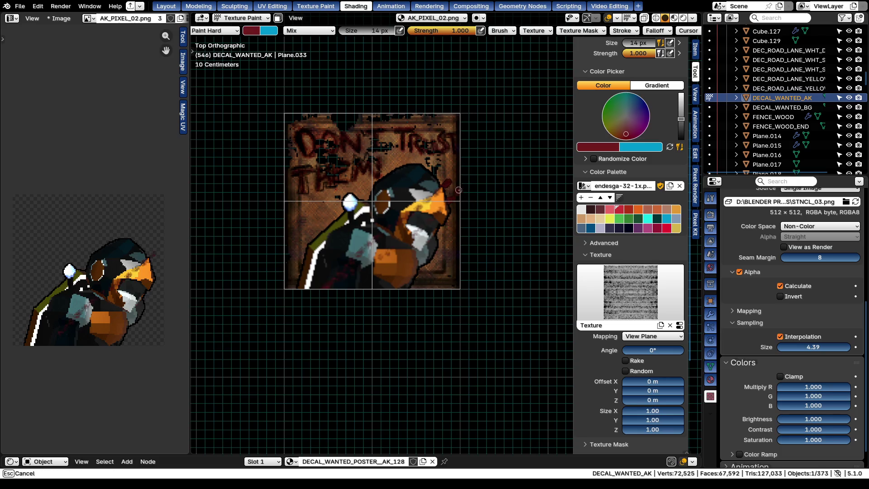
key("ctrl+z")
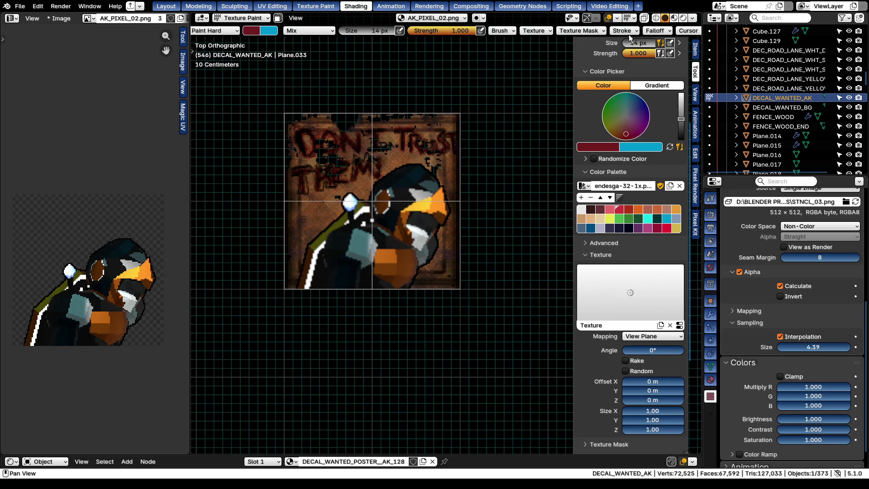
Adjust stroke jitter, paint and undo more test strokes, including one at 32 px
left_click(623, 31)
left_click_drag(635, 80, 635, 81)
left_click_drag(310, 305, 455, 178)
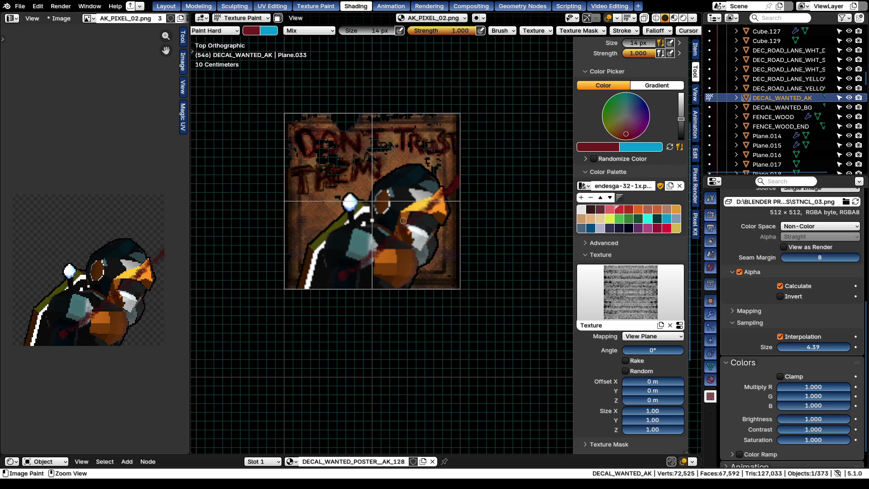
key("ctrl+z")
key("f")
left_click(353, 260)
left_click_drag(333, 285, 456, 174)
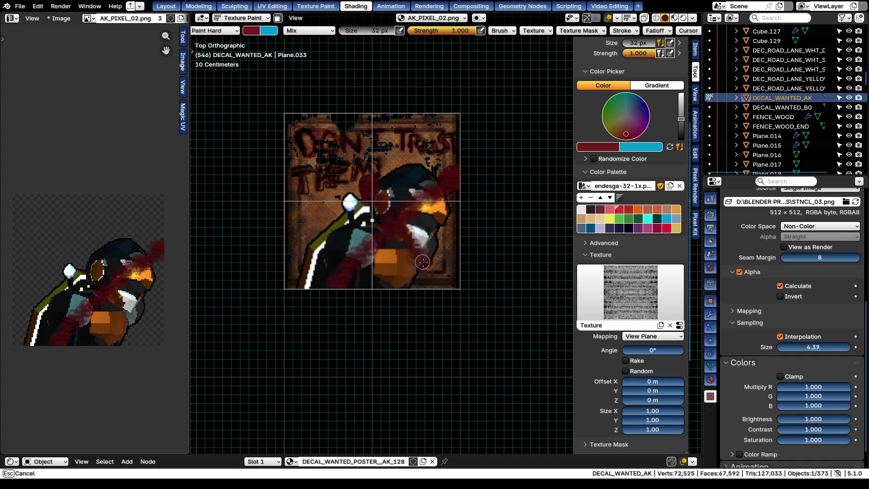
key("ctrl+z")
Return the brush to 14 px and maximize the image editor to fill the window
key("f")
key("Escape")
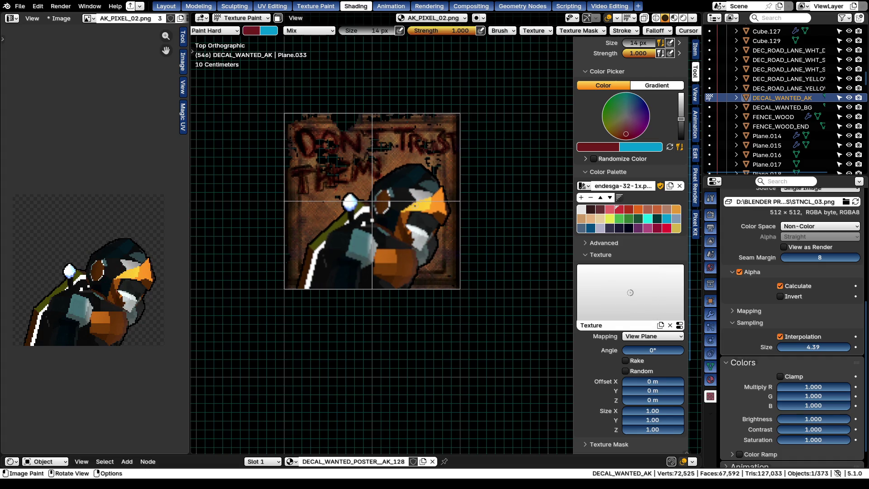
scroll(404, 218, "up", 3)
key("ctrl+space")
scroll(299, 329, "down", 1)
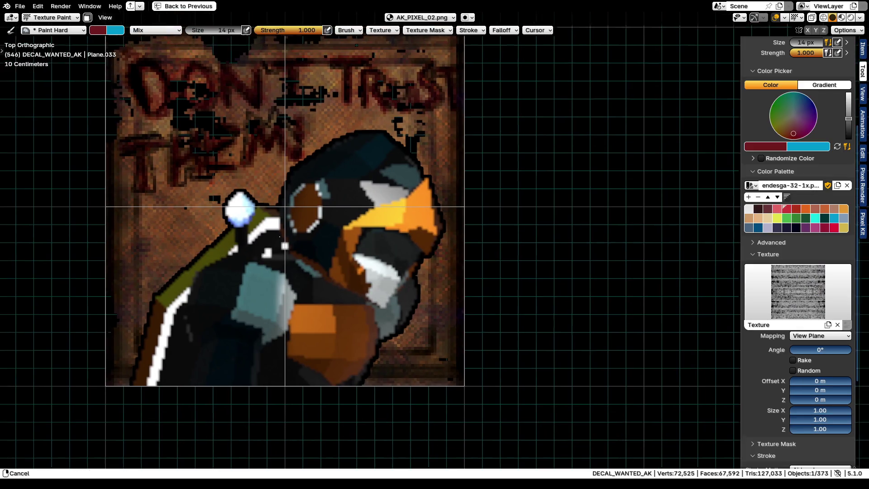
Scatter dark red specks over the penguin, then with Line stroke method paint two crossing lines as an X
mouse_move(210, 364)
left_mouse_down()
mouse_move(216, 341)
mouse_move(487, 135)
left_mouse_up()
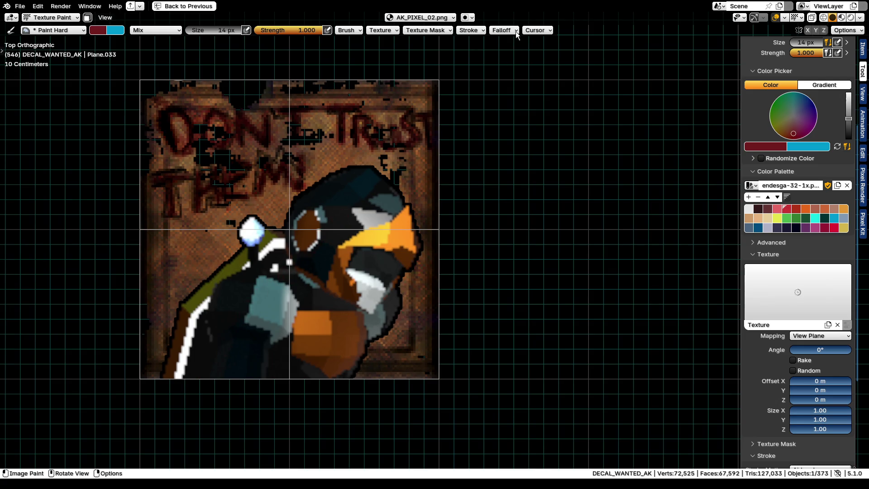
left_click(468, 30)
left_click(502, 47)
left_click(500, 99)
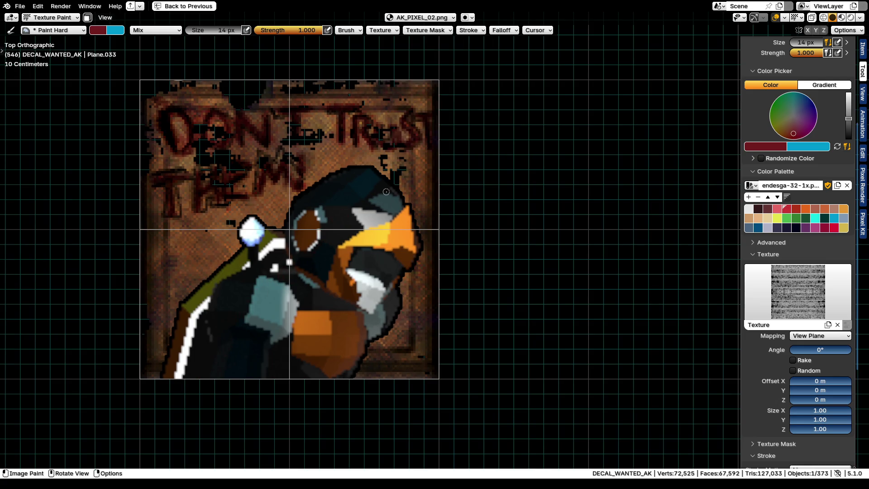
left_click_drag(405, 190, 223, 359)
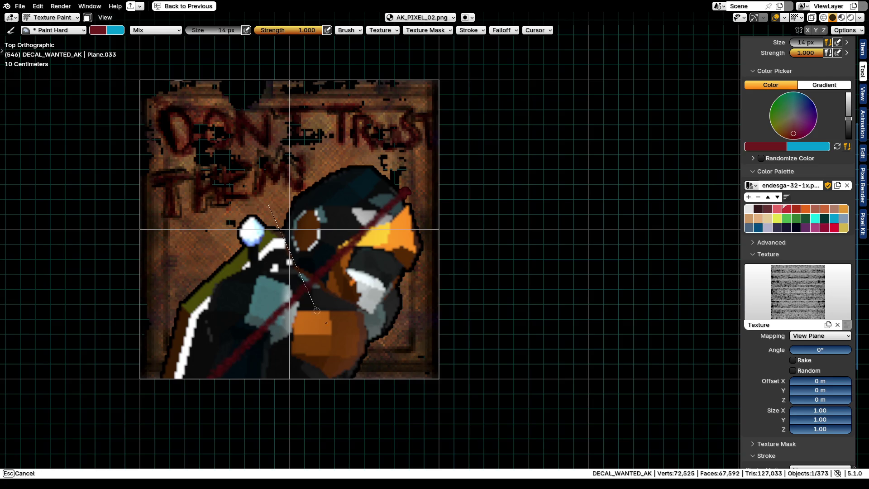
left_click_drag(266, 203, 371, 375)
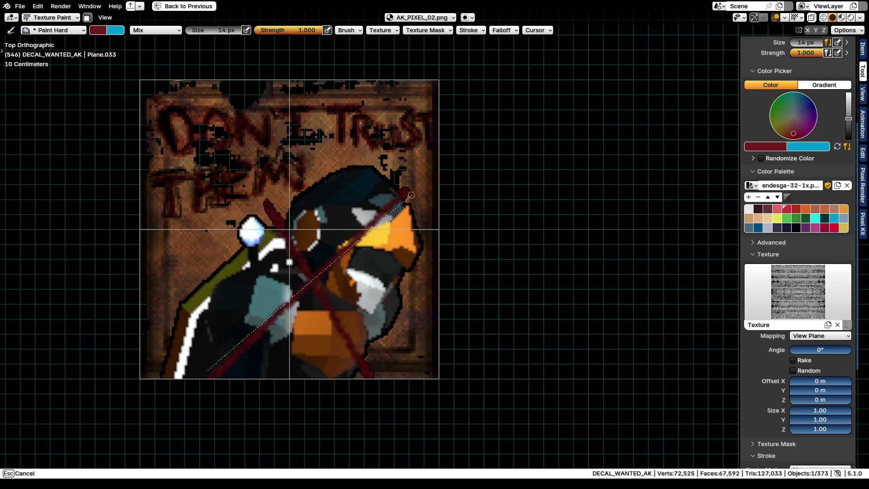
left_click_drag(208, 369, 376, 217)
Lower strength to 0.335, dab red near the head's top, set brush 38 px then 12 px
key("shift+f")
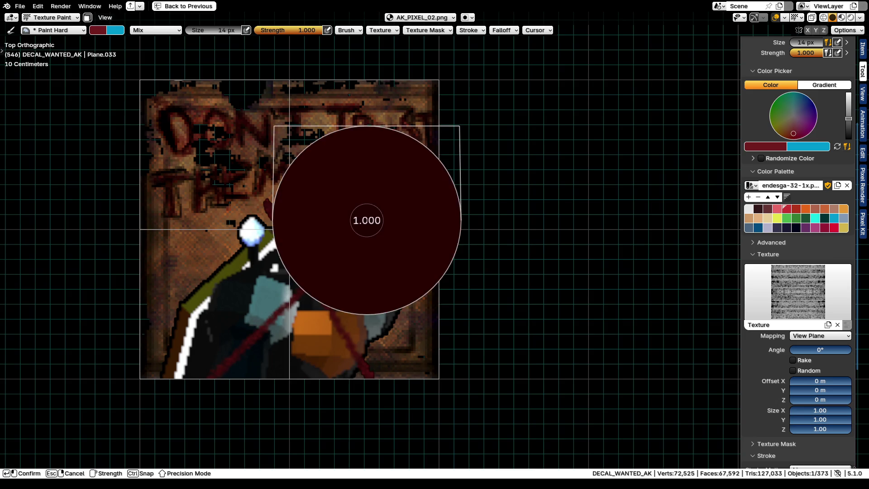
left_click(386, 212)
left_click(404, 194)
key("f")
left_click(186, 399)
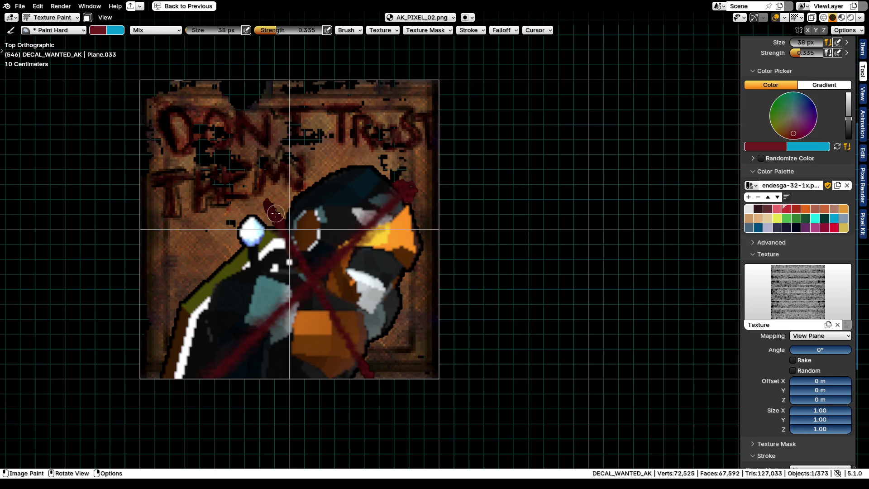
key("f")
left_click(367, 394)
scroll(163, 158, "up", 2)
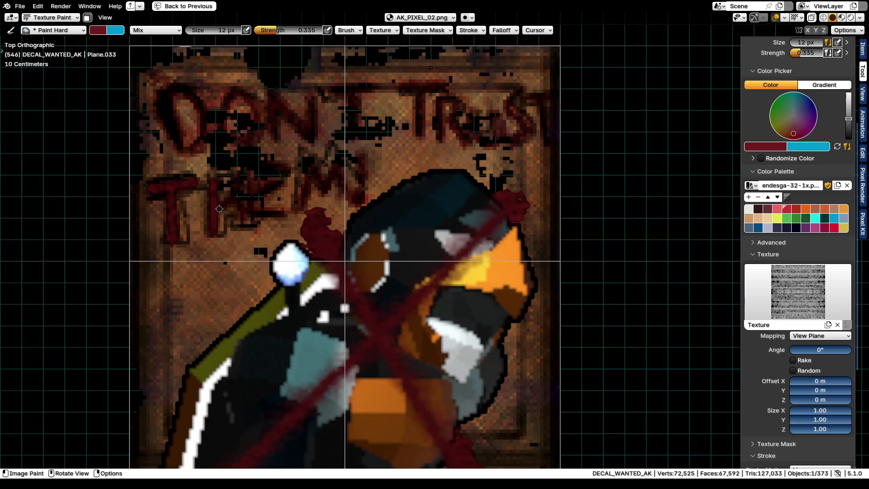
Paint dark red line strokes over the D and DON letters of the poster lettering
left_click_drag(239, 176, 245, 214)
scroll(244, 224, "down", 5)
scroll(251, 237, "up", 2)
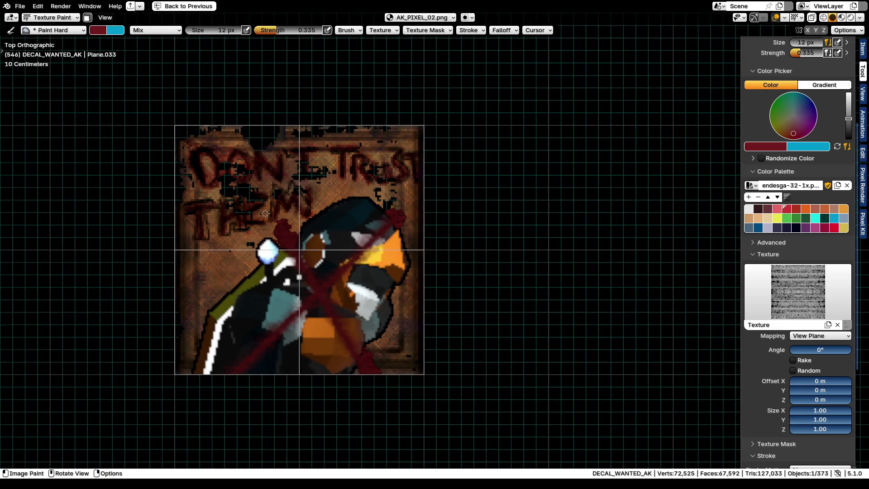
scroll(231, 197, "up", 1)
scroll(195, 160, "up", 1)
mouse_move(179, 142)
left_mouse_down()
mouse_move(190, 155)
mouse_move(207, 142)
mouse_move(216, 161)
left_mouse_up()
left_click_drag(209, 193, 208, 194)
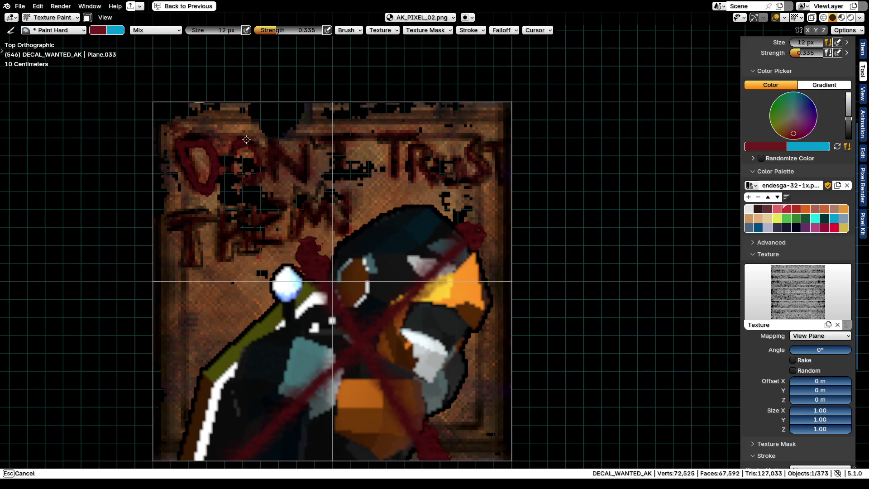
mouse_move(235, 146)
left_mouse_down()
mouse_move(260, 160)
mouse_move(253, 178)
left_mouse_up()
scroll(329, 211, "down", 5)
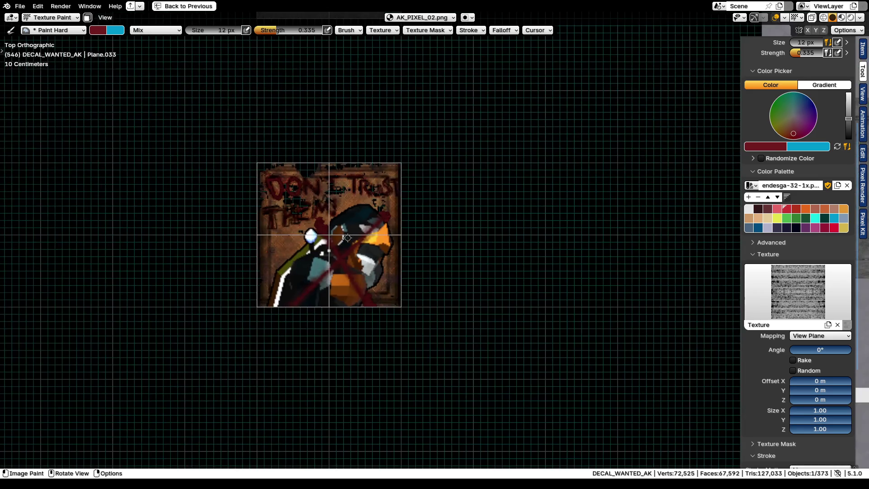
scroll(348, 238, "up", 4)
left_click_drag(261, 161, 191, 136)
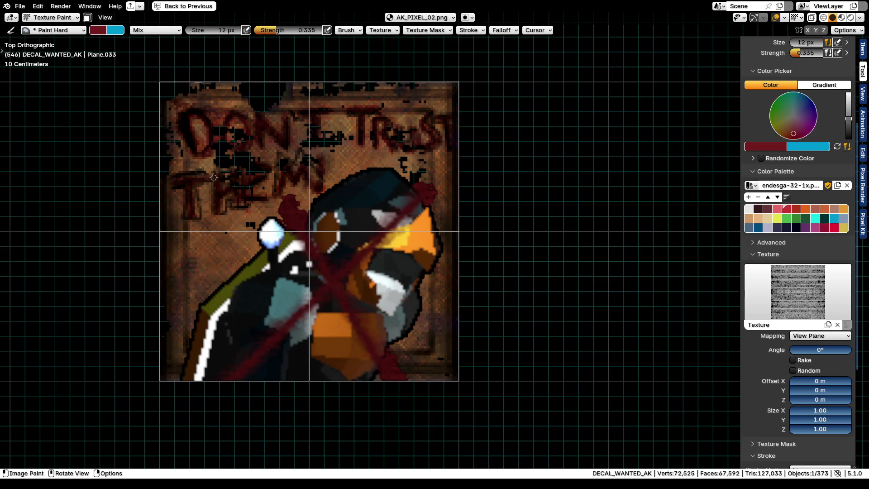
With a 4 px brush add small dark red drips and marks around the DON'T TRUST lettering
key("f")
left_click(179, 225)
left_click_drag(250, 208, 267, 251)
left_click_drag(274, 196, 238, 227)
left_click_drag(213, 144, 224, 174)
mouse_move(251, 141)
left_mouse_down()
mouse_move(269, 142)
mouse_move(276, 155)
left_mouse_up()
left_click_drag(326, 110, 328, 135)
scroll(364, 145, "up", 5)
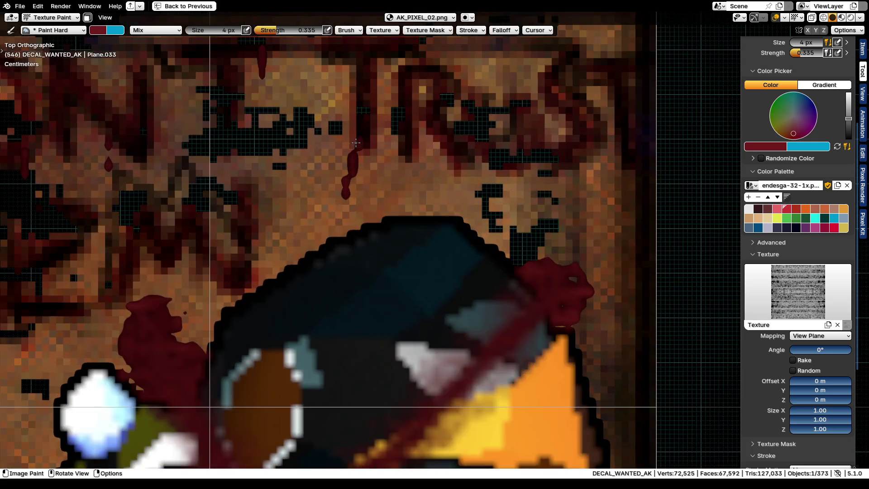
scroll(355, 158, "up", 5)
scroll(355, 159, "down", 2)
scroll(354, 159, "down", 3)
scroll(354, 158, "down", 3)
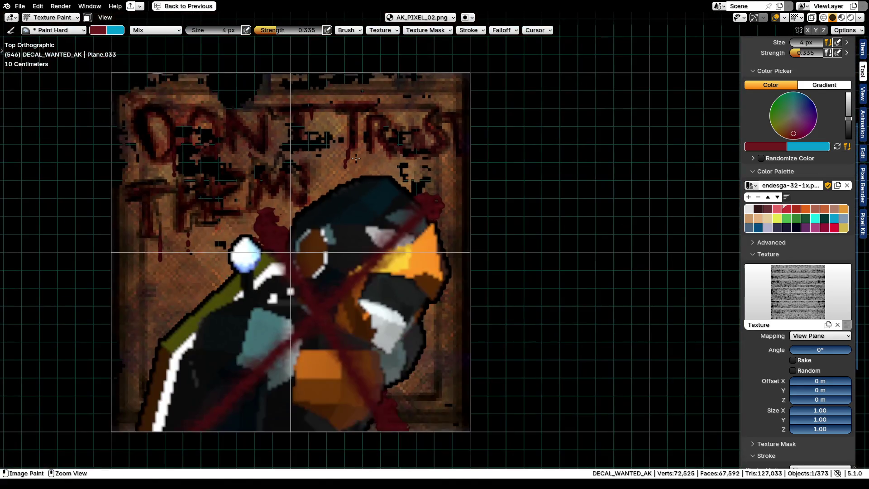
Clear the texture from the paint brush and bring up the mode pie menu
key("ctrl+z")
key("ctrl+shift+z")
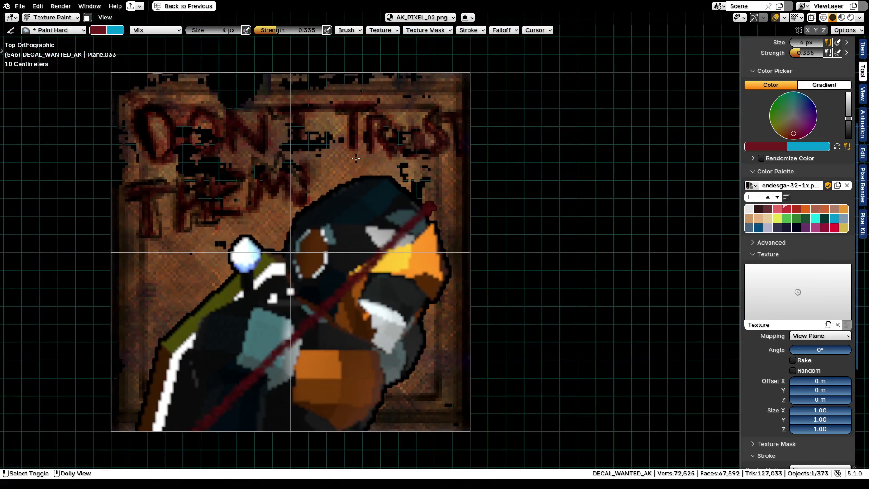
key("ctrl+Tab")
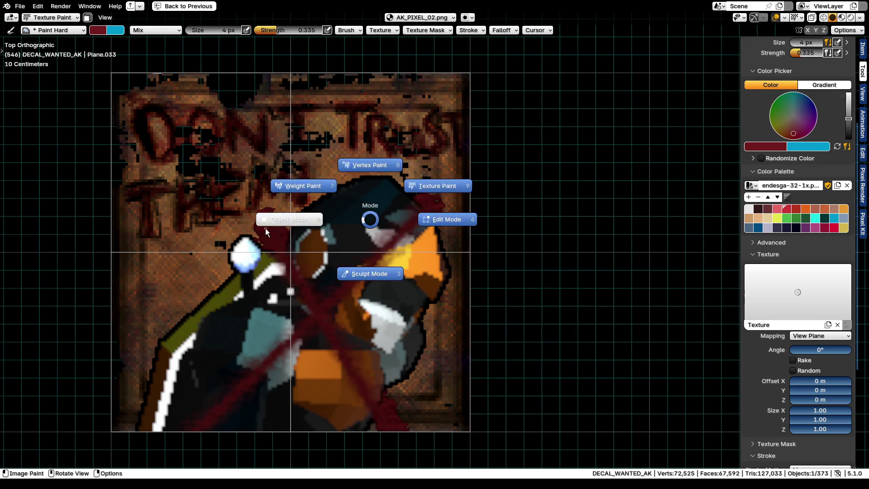
Switch to Object Mode, restore the Shading layout and enter Texture Paint on DECAL_WANTED_BG
left_click(265, 229)
key("ctrl+space")
left_click(83, 18)
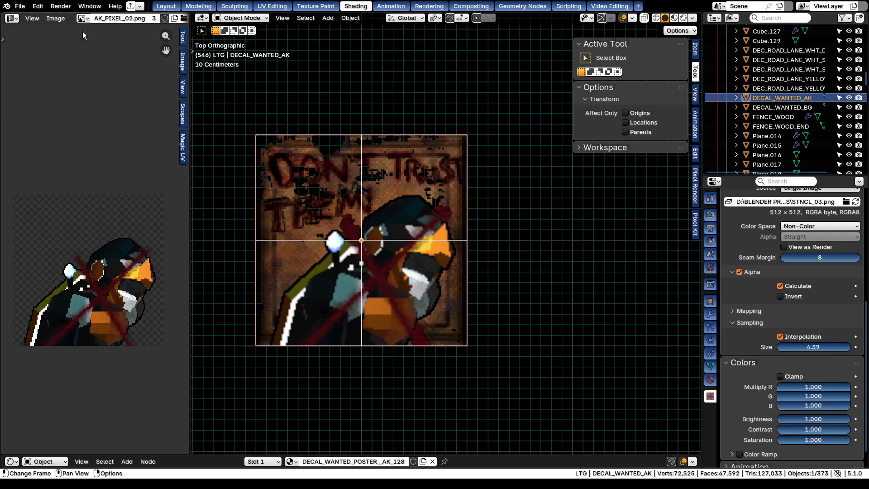
left_click(790, 107)
key("ctrl+Tab")
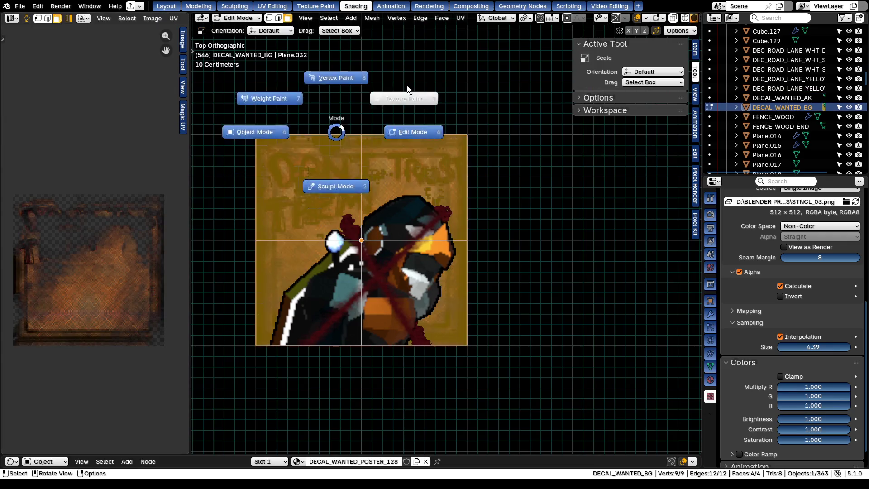
left_click(406, 86)
scroll(293, 131, "up", 3)
scroll(268, 178, "down", 1)
Dab dark paint onto the poster background texture in several spots
left_click_drag(263, 156, 263, 198)
left_click(270, 175)
left_click(268, 256)
left_click(269, 256)
left_click(263, 302)
scroll(272, 292, "up", 1)
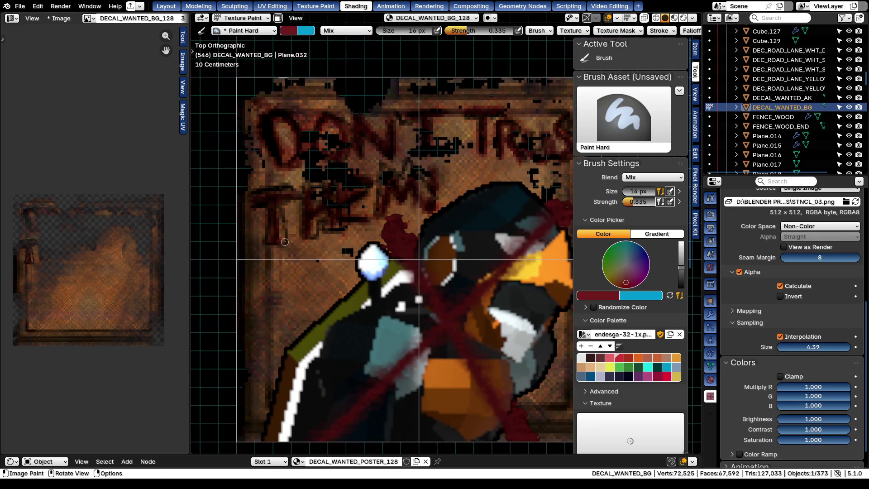
Paint short dark red strokes on the poster background and check the stroke method options
left_click(254, 283)
left_click_drag(321, 234, 317, 269)
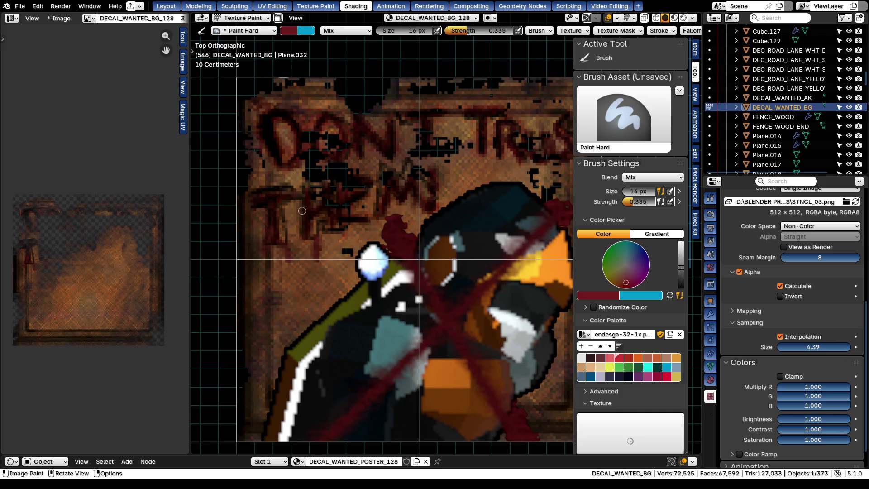
left_click(659, 30)
left_click(660, 48)
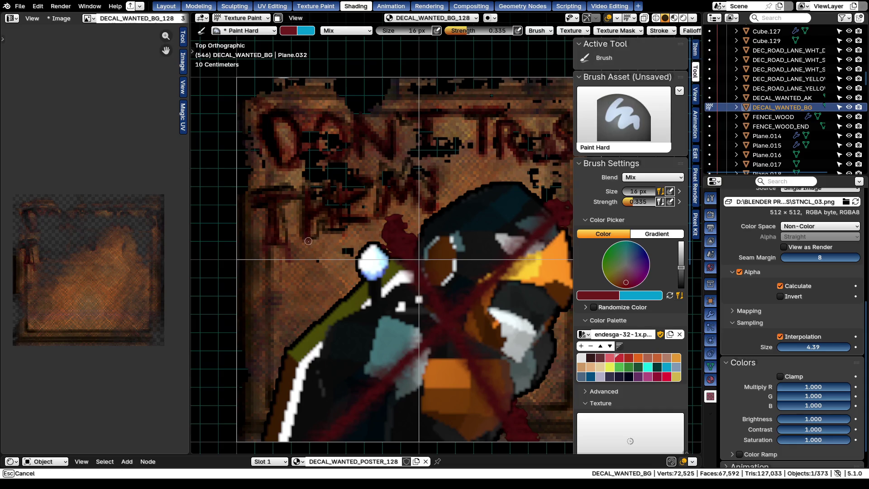
left_click_drag(308, 240, 299, 284)
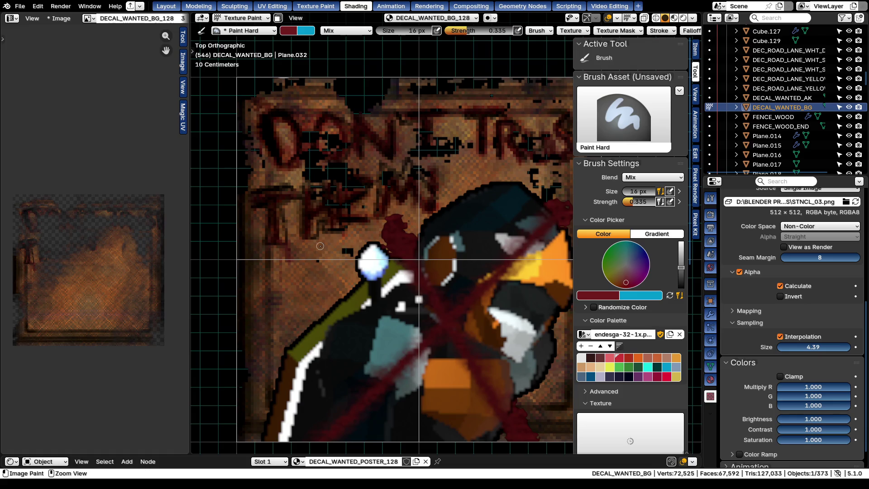
With a 22 px brush at strength 0.143 paint soft grimy strokes beside the penguin, then return to Object Mode
key("f")
left_click(285, 180)
key("shift+f")
left_click(295, 182)
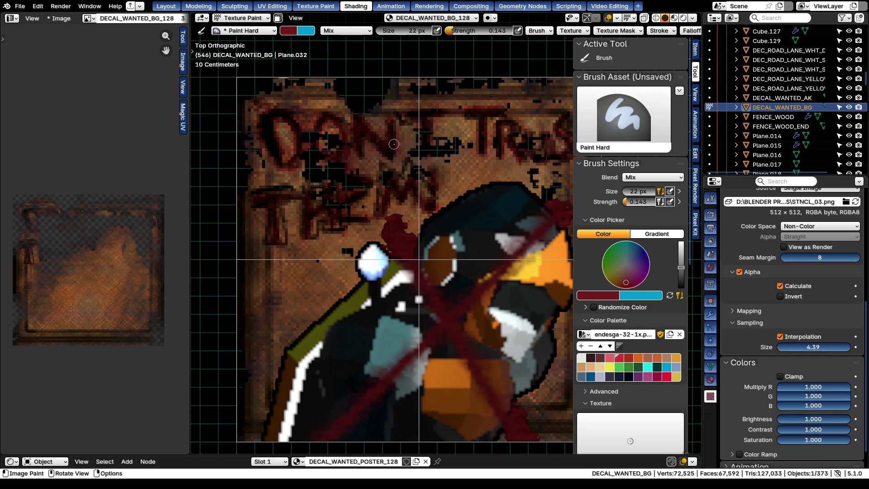
mouse_move(373, 148)
middle_mouse_down("shift")
mouse_move(366, 134)
mouse_move(367, 147)
middle_mouse_up("shift")
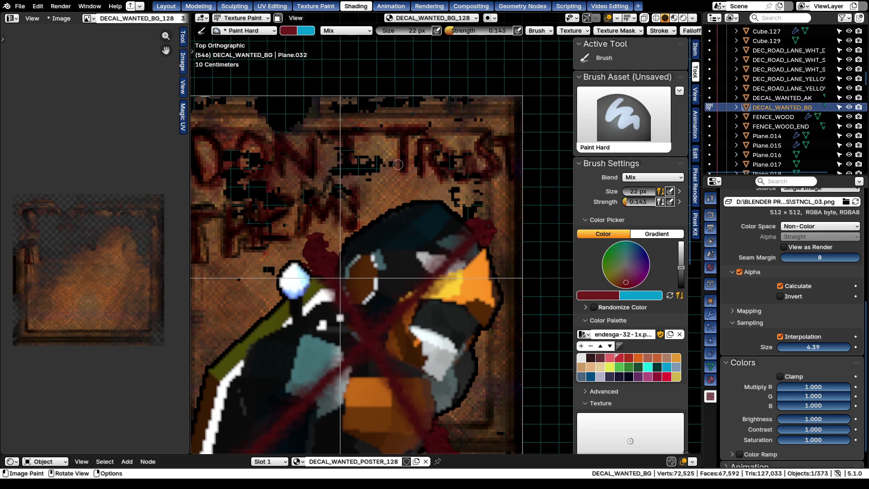
mouse_move(435, 176)
left_mouse_down()
mouse_move(436, 191)
mouse_move(509, 166)
left_mouse_up()
scroll(510, 170, "down", 1)
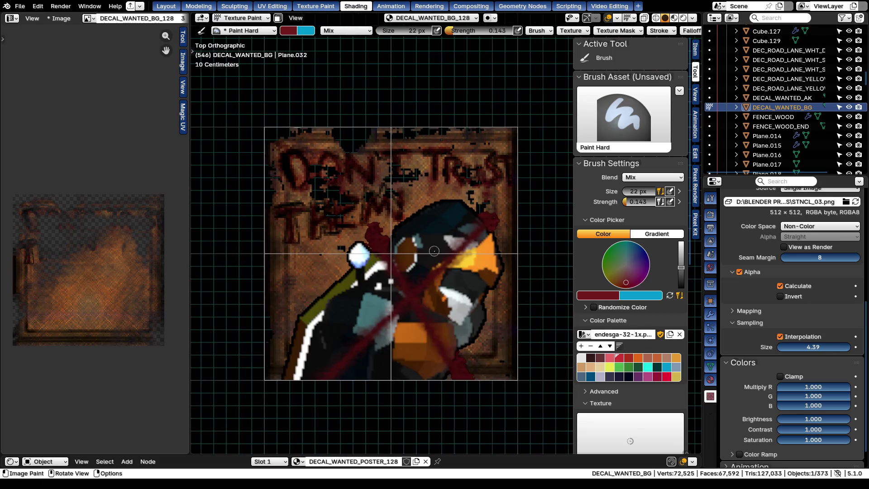
scroll(282, 243, "up", 1)
scroll(283, 243, "up", 1)
left_click_drag(235, 243, 233, 262)
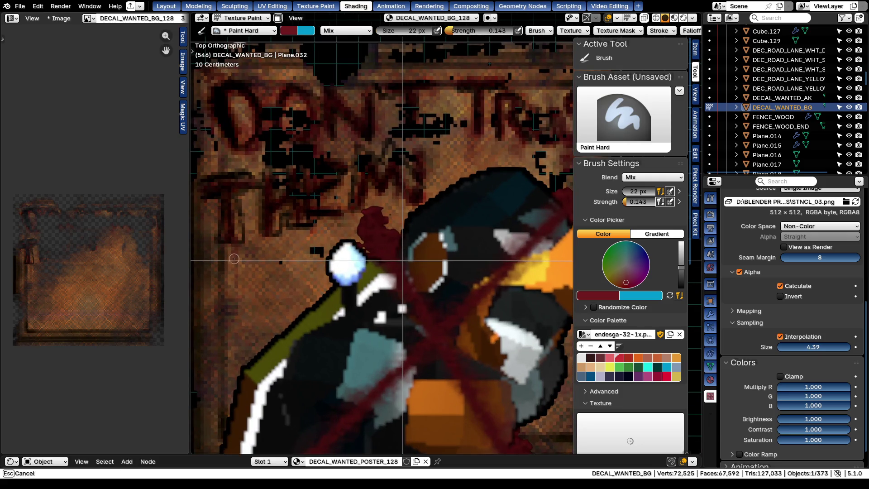
left_click_drag(280, 229, 280, 248)
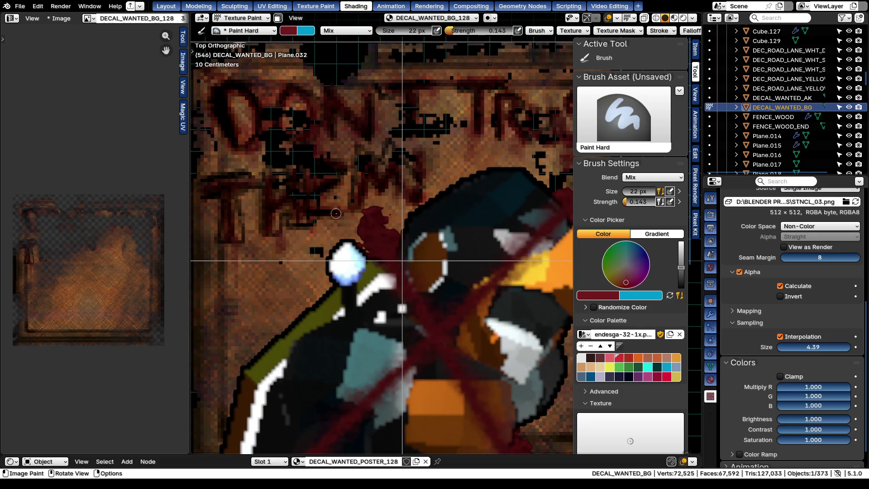
mouse_move(339, 212)
left_mouse_down()
mouse_move(387, 201)
mouse_move(389, 272)
left_mouse_up()
scroll(388, 272, "down", 5)
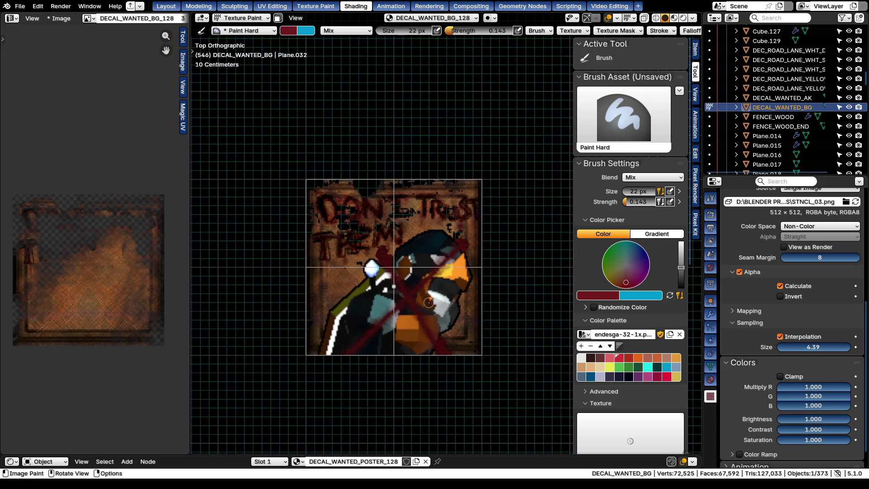
key("ctrl+Tab")
scroll(364, 227, "down", 3)
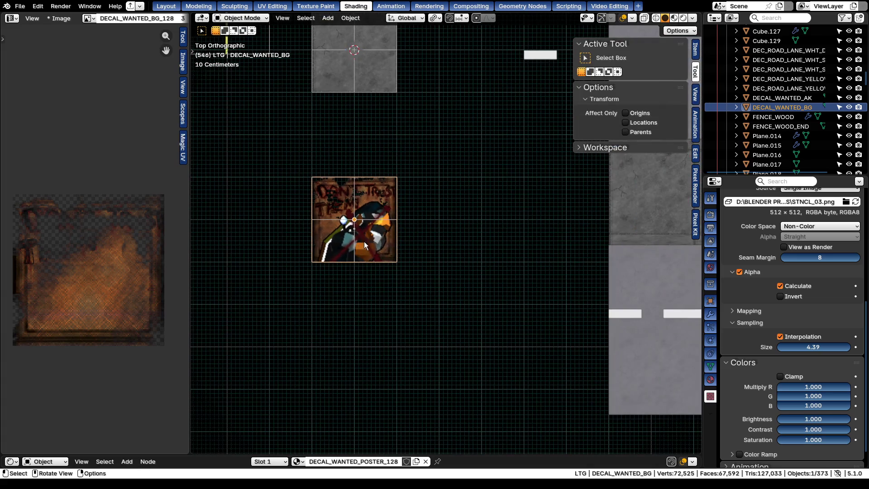
scroll(350, 248, "up", 3)
Select DECAL_WANTED_BG, enlarge the node editor and try then revert a saturation change
key("alt+a")
scroll(333, 210, "up", 5)
scroll(325, 195, "down", 5)
left_click(304, 145)
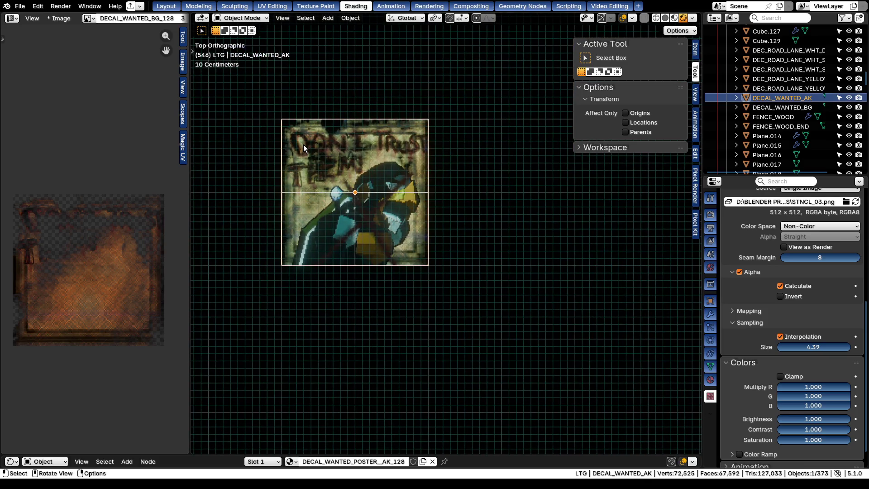
left_click(304, 144)
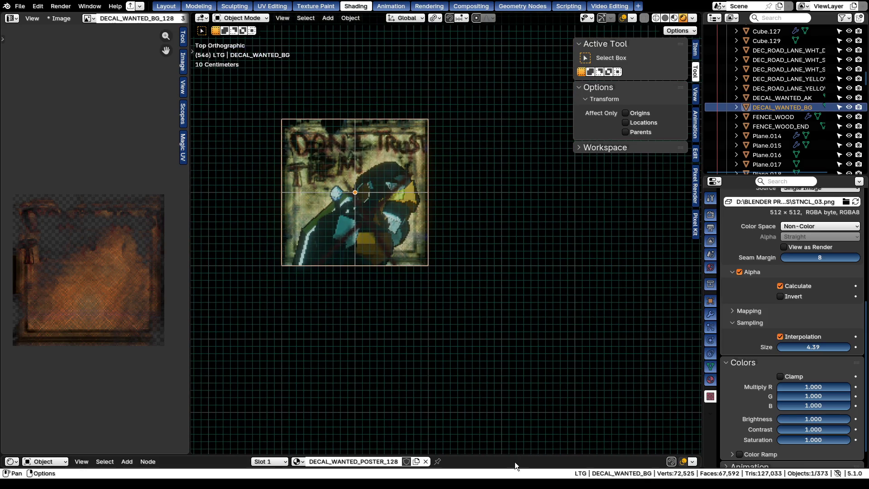
left_click_drag(515, 463, 506, 348)
mouse_move(371, 396)
left_mouse_down()
mouse_move(326, 396)
mouse_move(417, 395)
left_mouse_up()
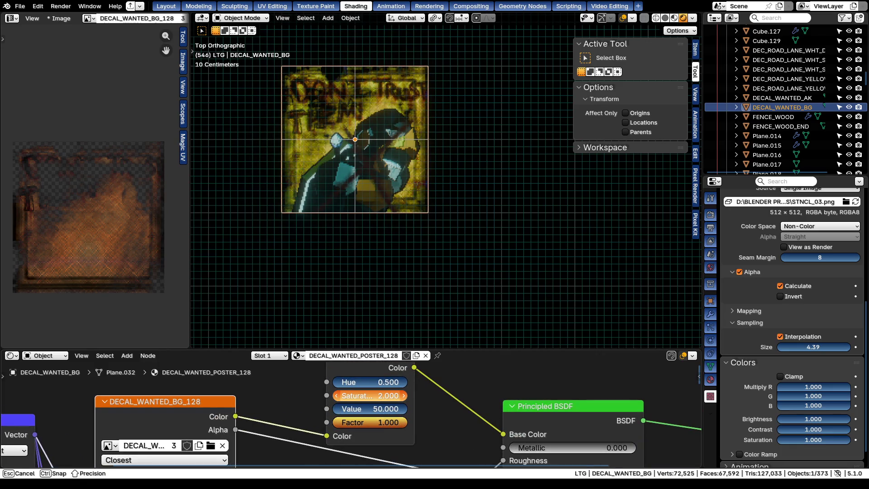
key("Escape")
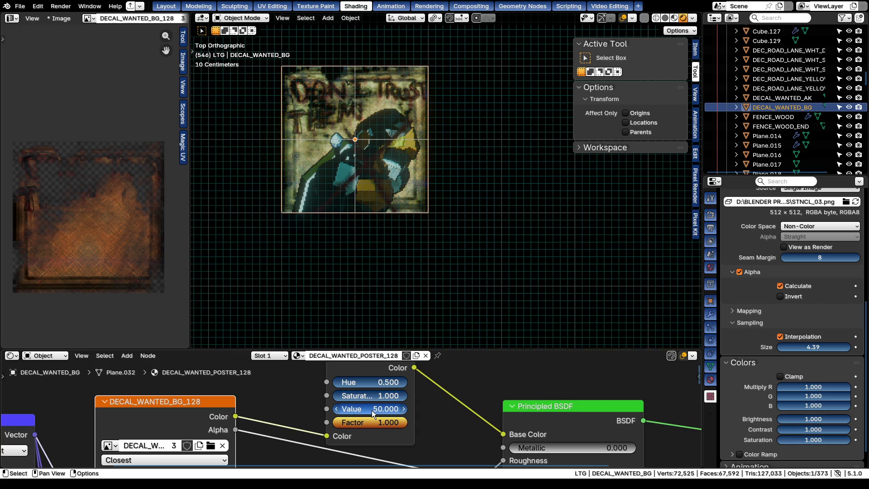
Set the Hue/Saturation/Value node's Value to 25 and make DECAL_WANTED_AK active
left_click(371, 410)
type("5")
key("Return")
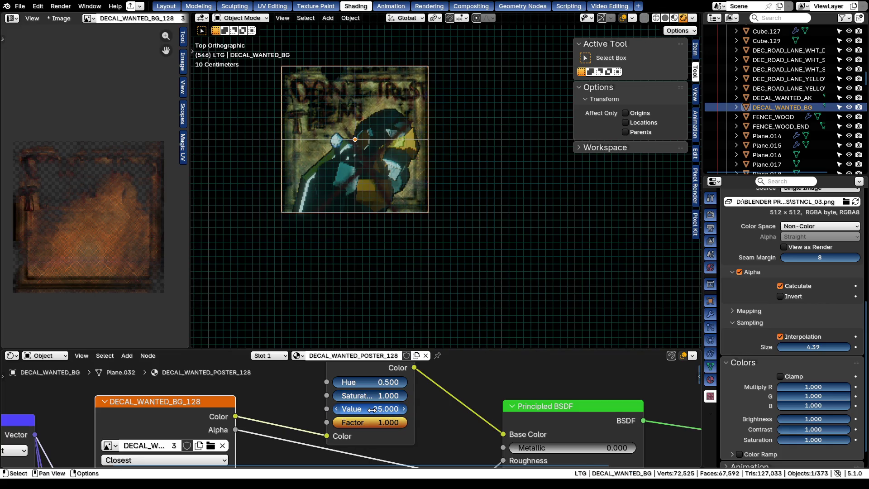
left_click(408, 210)
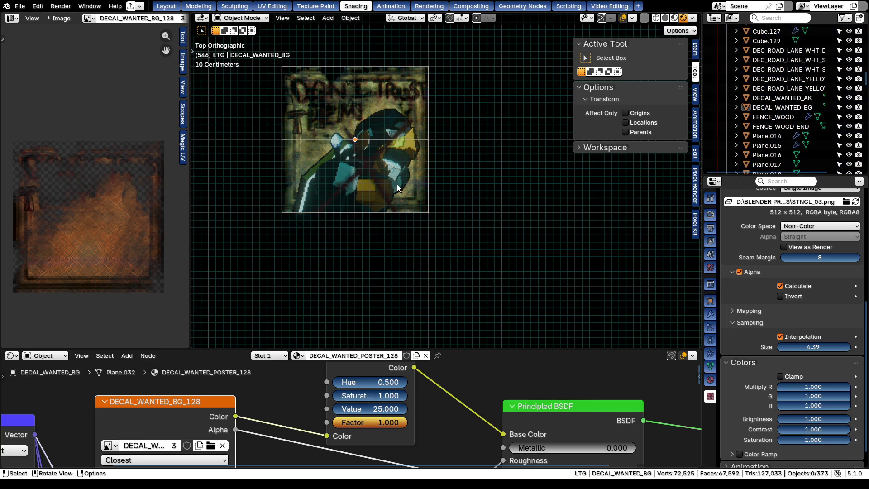
left_click(397, 184)
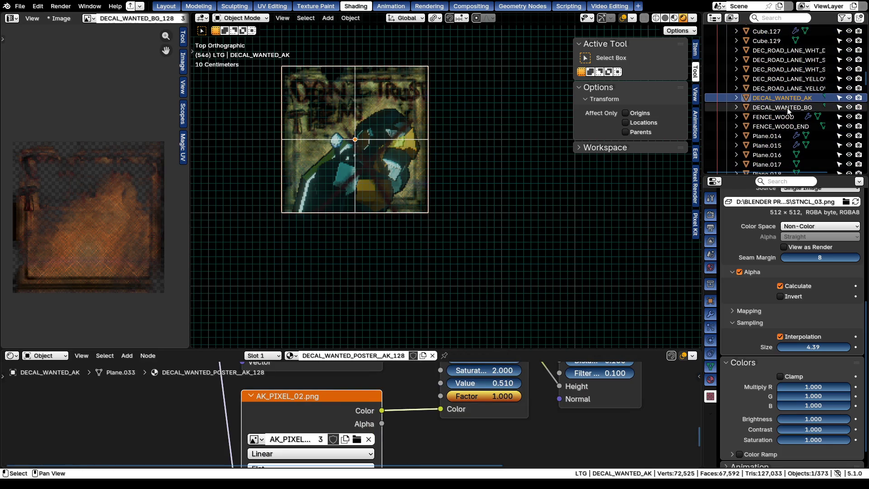
Parent DECAL_WANTED_AK under DECAL_WANTED_BG in the Outliner and orbit into perspective over the street
left_click_drag(790, 97, 795, 106)
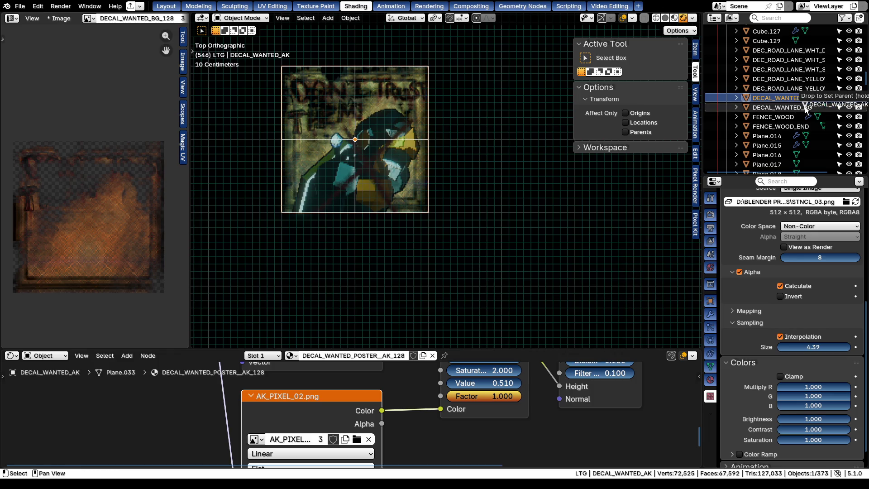
left_click(801, 99)
scroll(296, 184, "down", 3)
scroll(351, 183, "down", 4)
mouse_move(351, 183)
middle_mouse_down("shift")
mouse_move(353, 227)
mouse_move(367, 195)
mouse_move(314, 218)
middle_mouse_up("shift")
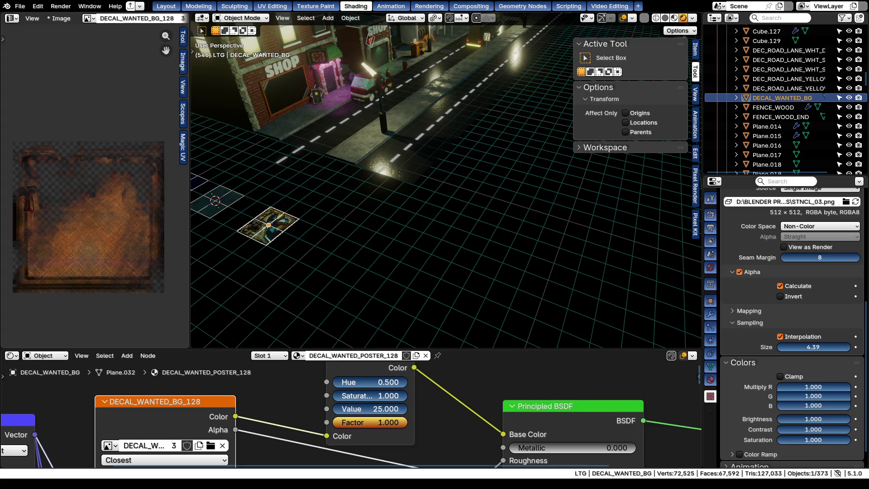
Cancel a rotation on DECAL_WANTED_AK and select the parent DECAL_WANTED_BG instead
left_click(268, 225)
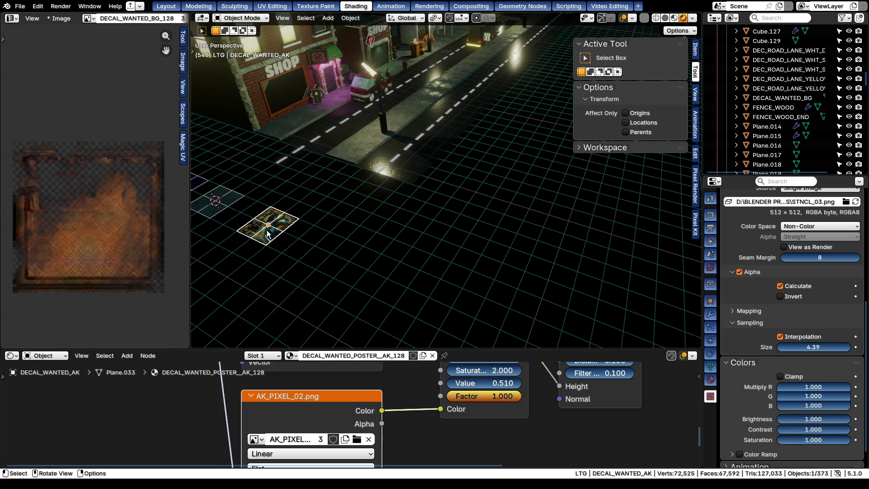
scroll(267, 210, "up", 5)
type("rx90")
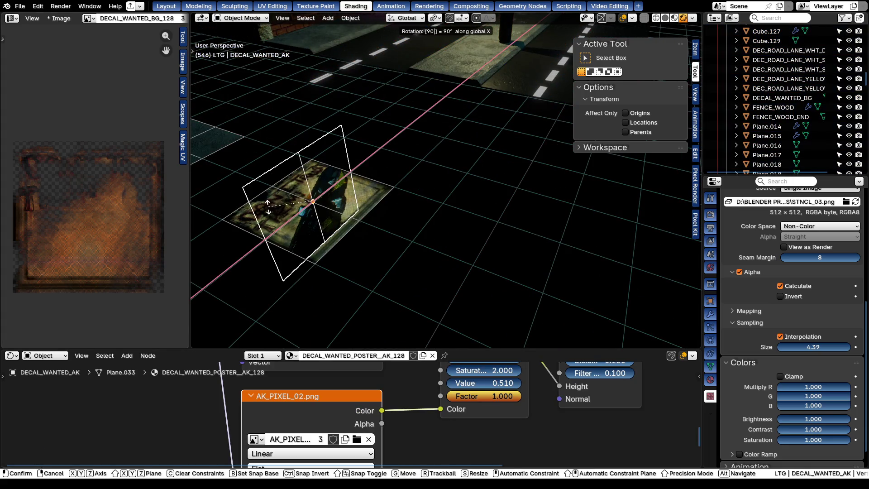
key("Escape")
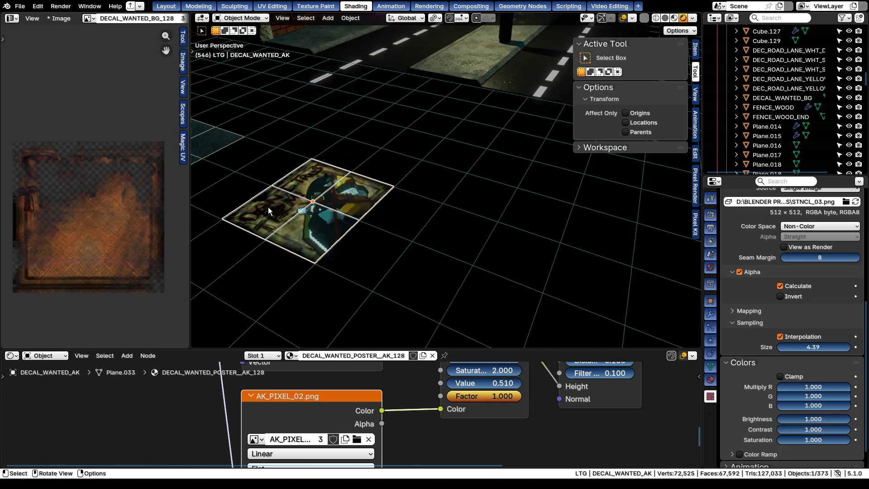
left_click(268, 208)
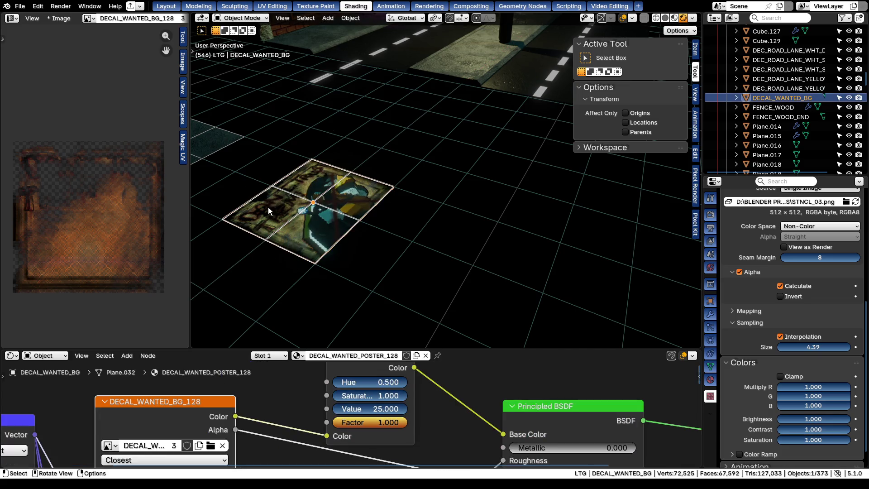
left_click(738, 97)
left_click(781, 115)
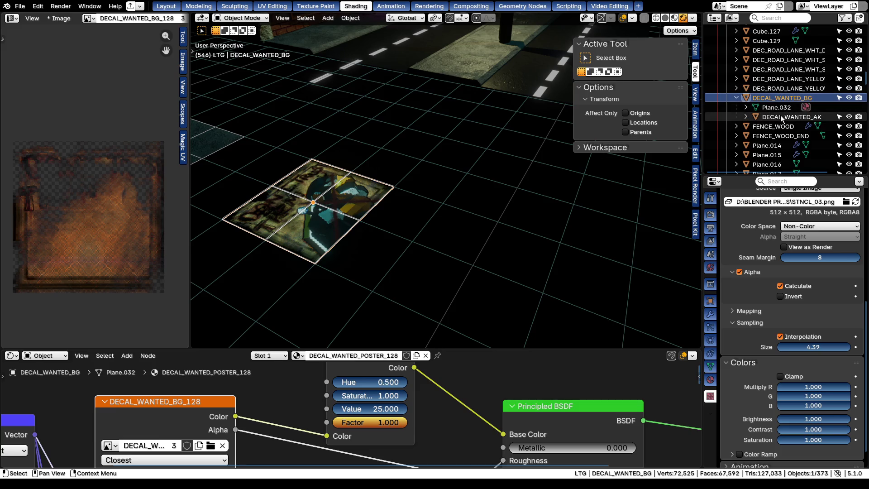
left_click(794, 98)
From top view rotate the poster 90° about X to stand upright, then view it from the front
key("KP_7")
key("r")
key("x")
key("9")
key("0")
key("Return")
key("KP_1")
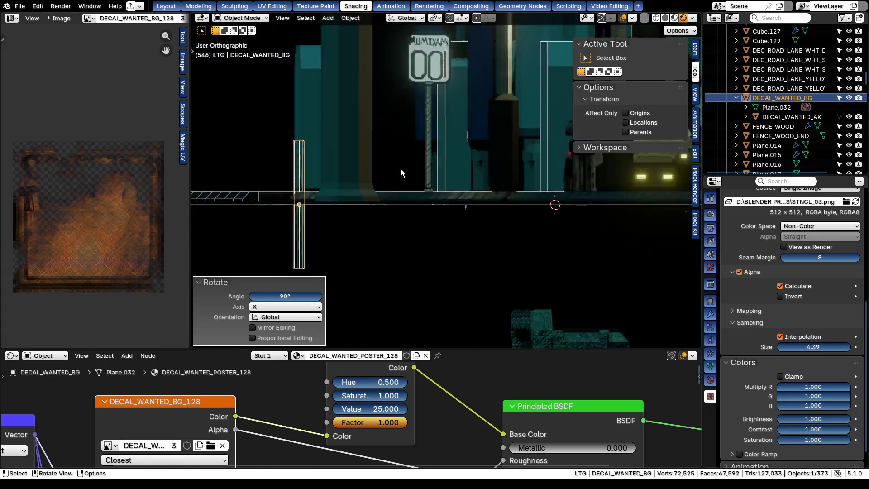
scroll(400, 168, "down", 2)
Maximize the 3D view and move the poster onto the shop wall, 8.2 m along Y
key("ctrl+space")
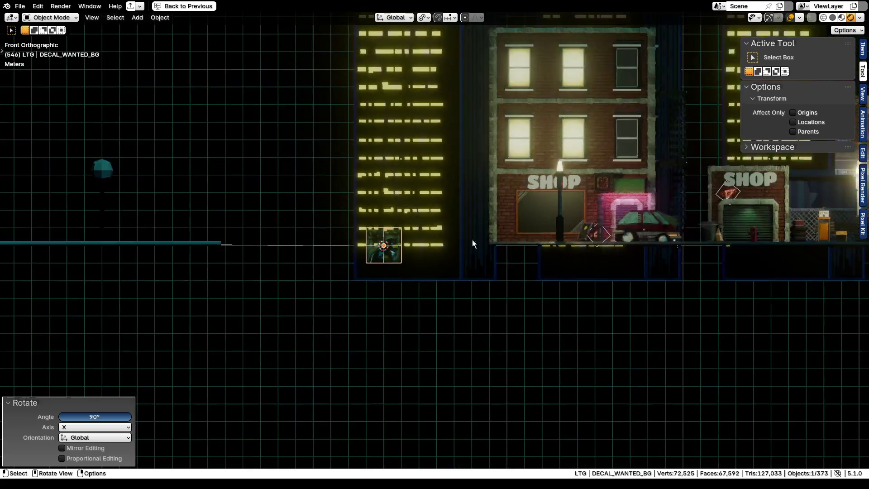
scroll(466, 248, "up", 4)
key("g")
left_click(390, 235)
scroll(397, 248, "up", 2)
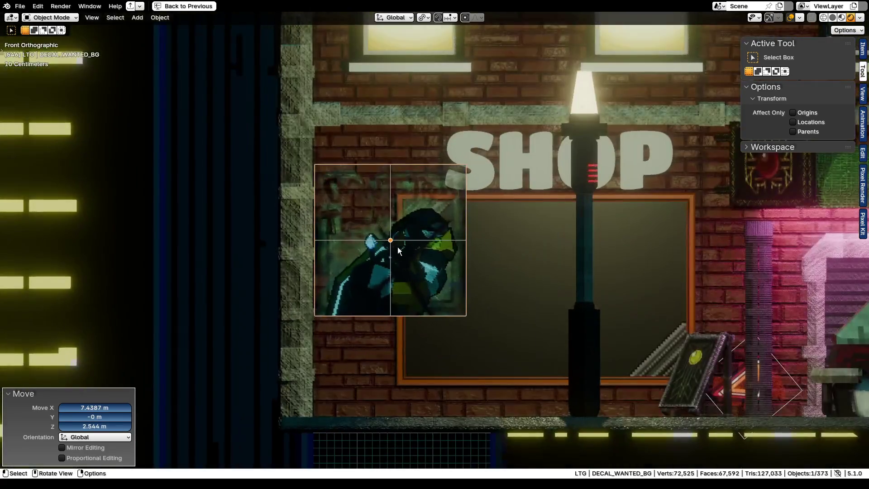
middle_click_drag(397, 247, 252, 197)
type("gy7.9")
key("BackSpace")
key("BackSpace")
key("BackSpace")
type("8.2")
key("Return")
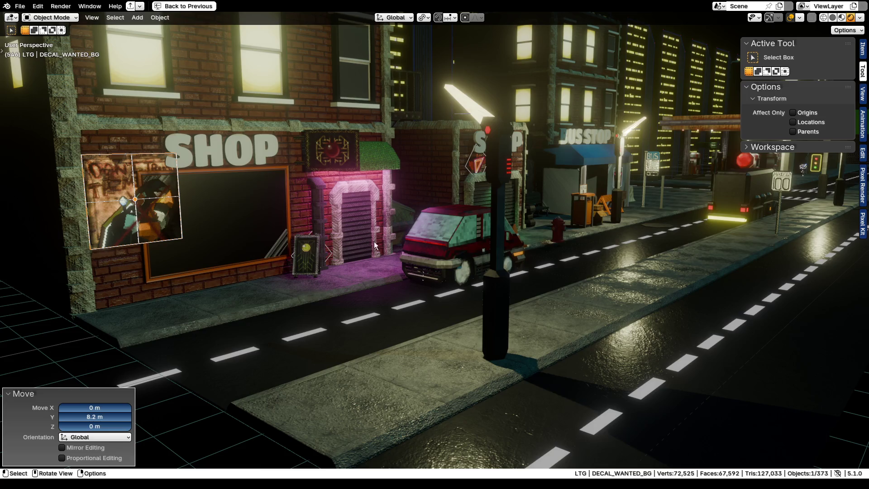
Inspect the poster deselected, reselect it, and cancel an attempted X-axis scale
key("alt+a")
scroll(110, 215, "up", 5)
key("ctrl+z")
scroll(286, 197, "down", 5)
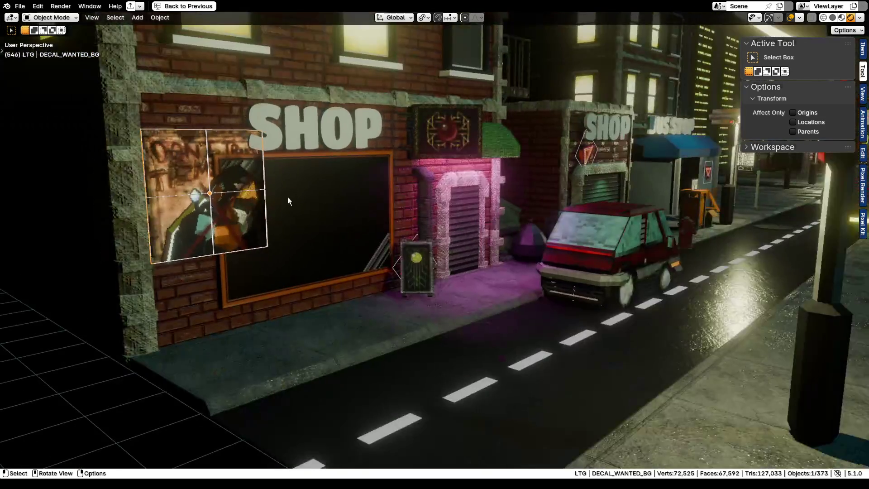
key("shift+Left")
scroll(248, 220, "up", 2)
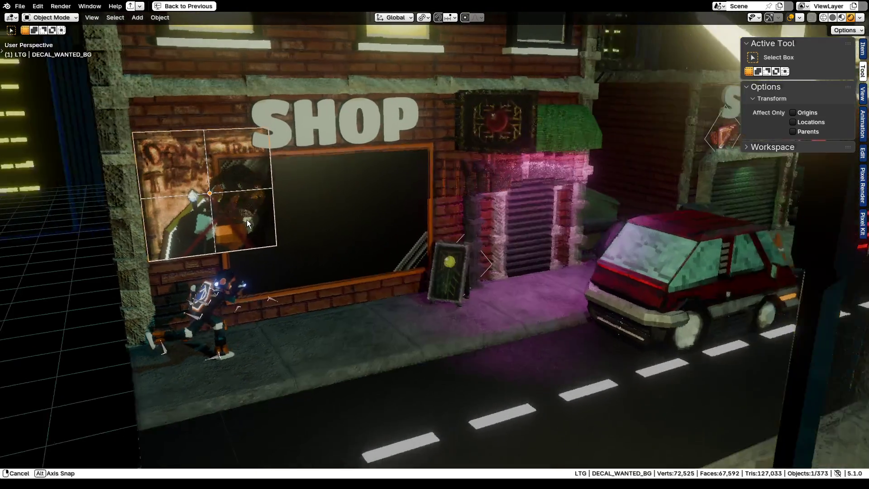
key("s")
key("x")
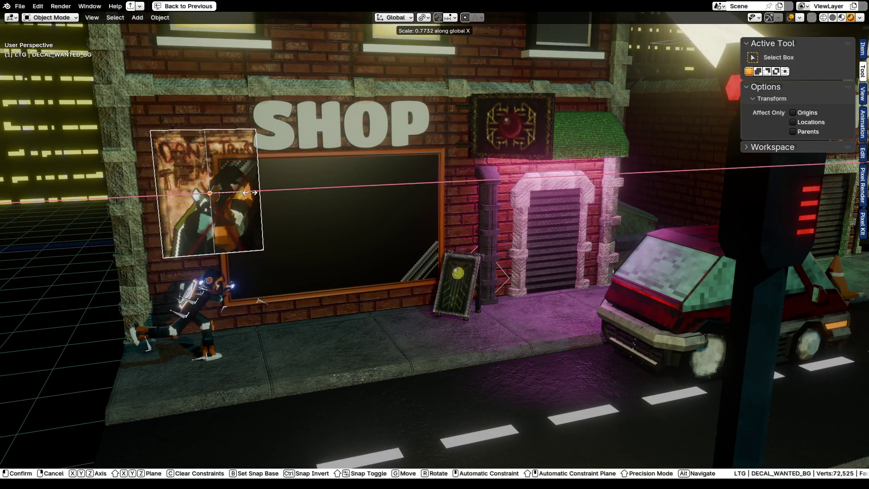
right_click(250, 193)
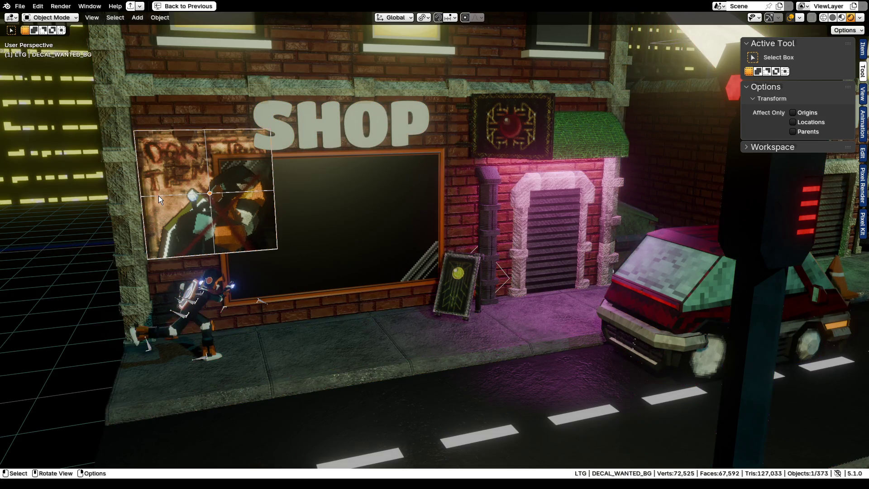
Reselect the wanted-poster decal from a top-down view and frame it
key("KP_5")
key("KP_7")
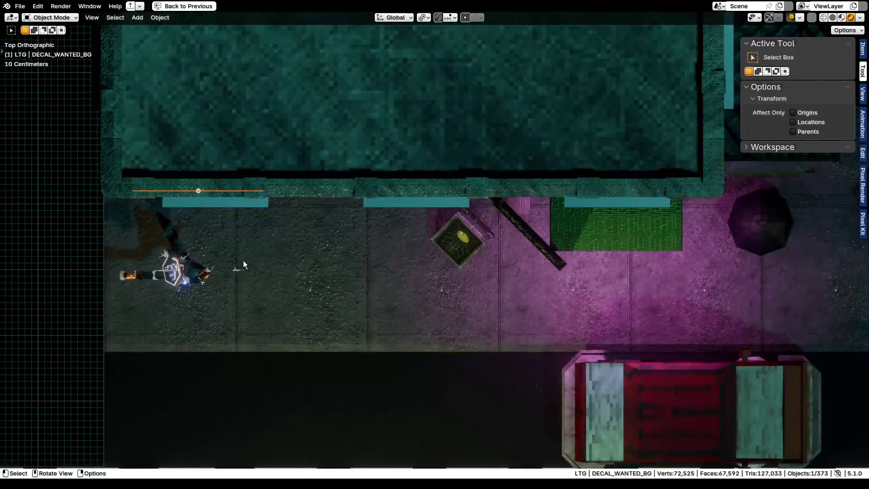
scroll(243, 260, "down", 5)
middle_click_drag(242, 247, 249, 263)
key("ctrl+z")
key("ctrl+z")
key("ctrl+z")
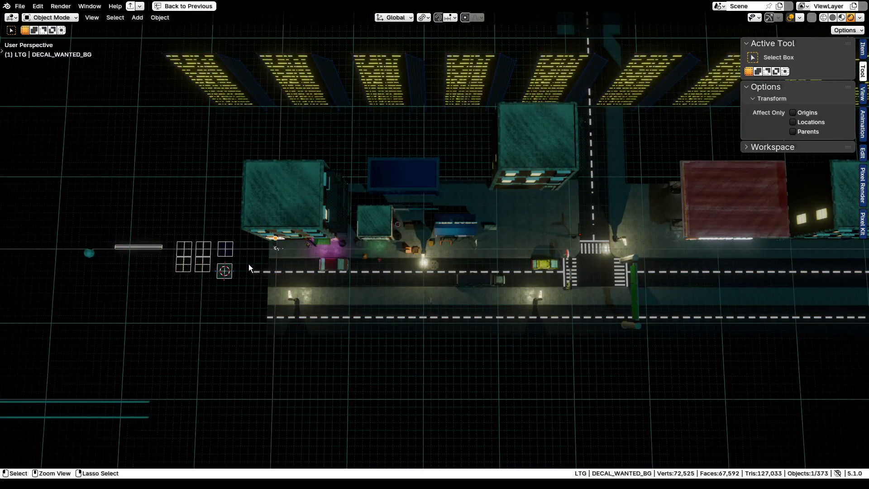
key("ctrl+z")
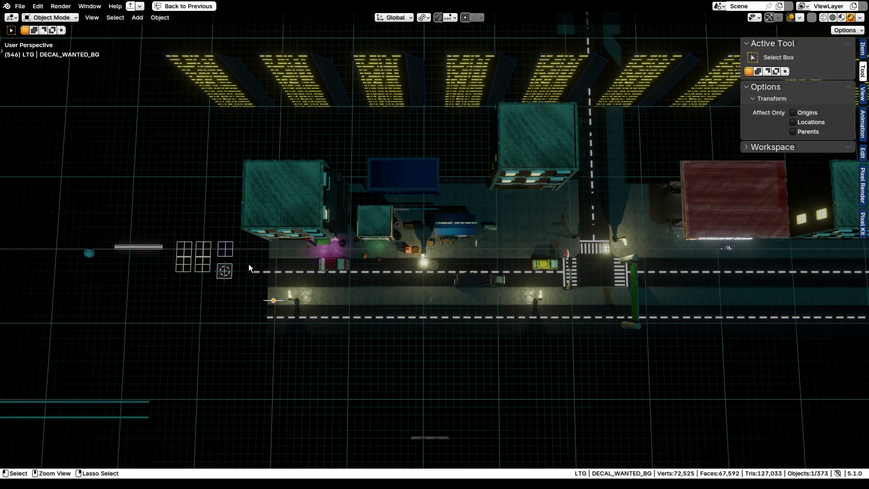
key("ctrl+z")
key("KP_Decimal")
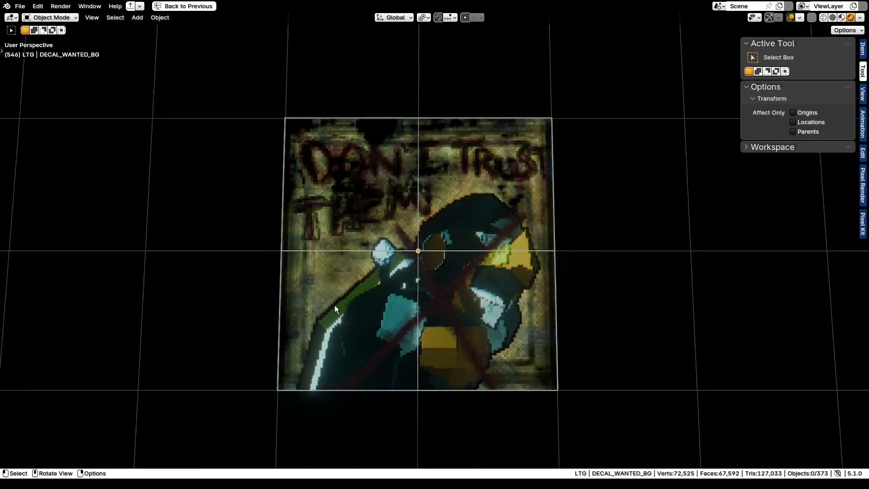
scroll(335, 305, "down", 3)
scroll(325, 305, "down", 5)
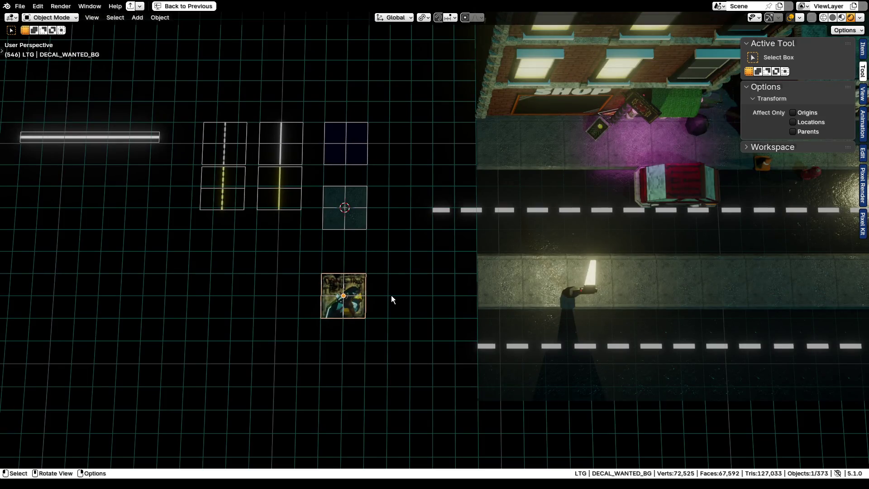
Duplicate the decal in place as DECAL_WANTED_BG.001, remove a stray copy and restore the full Shading layout
key("shift+d")
key("x")
right_click(206, 294)
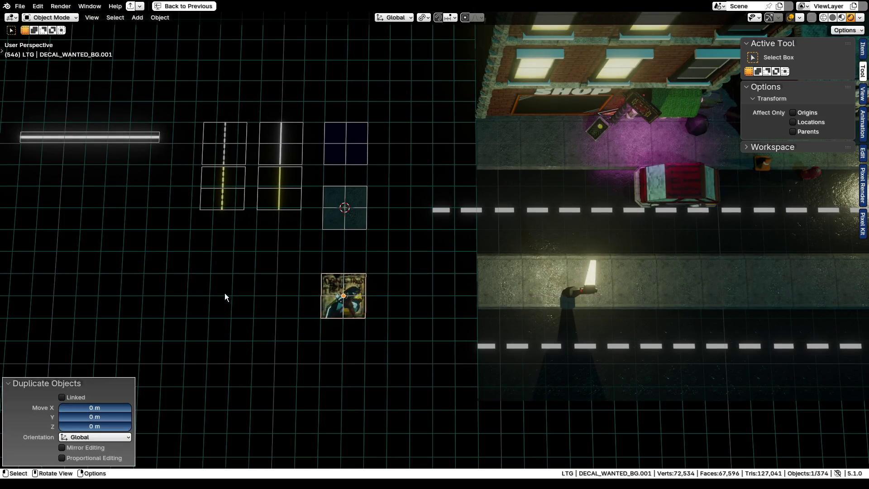
key("Delete")
left_click(346, 311)
key("ctrl+space")
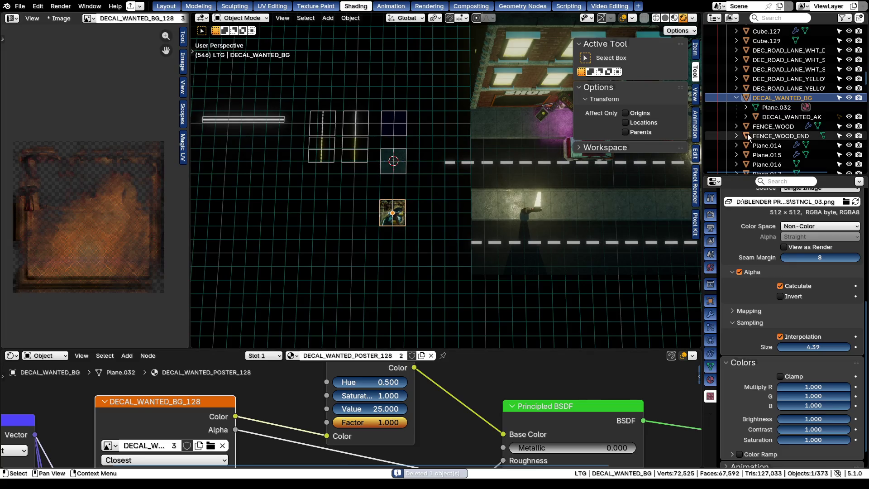
Make DECAL_WANTED_AK active, duplicate it along X, then discard that unwanted copy
left_click(769, 118)
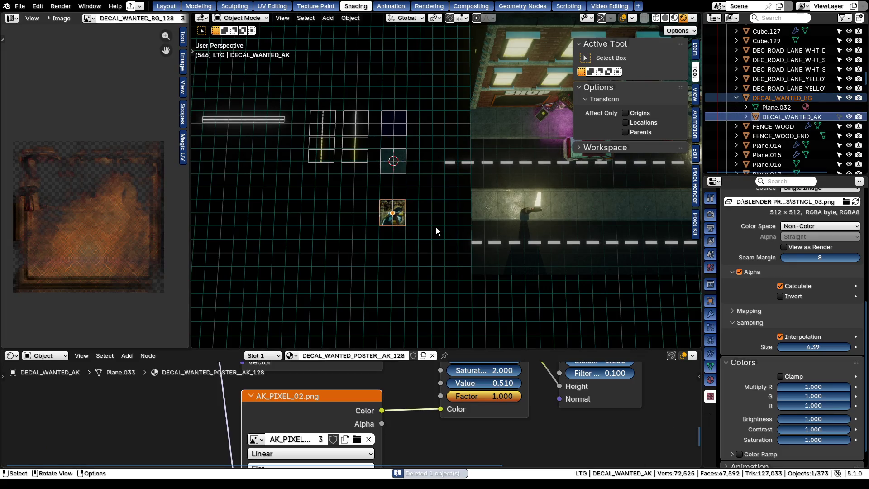
key("shift+d")
key("x")
right_click(355, 226)
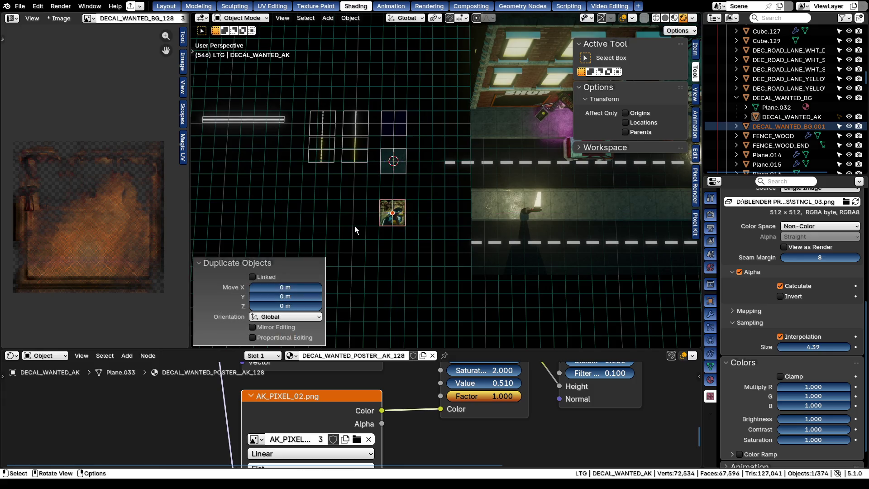
key("Delete")
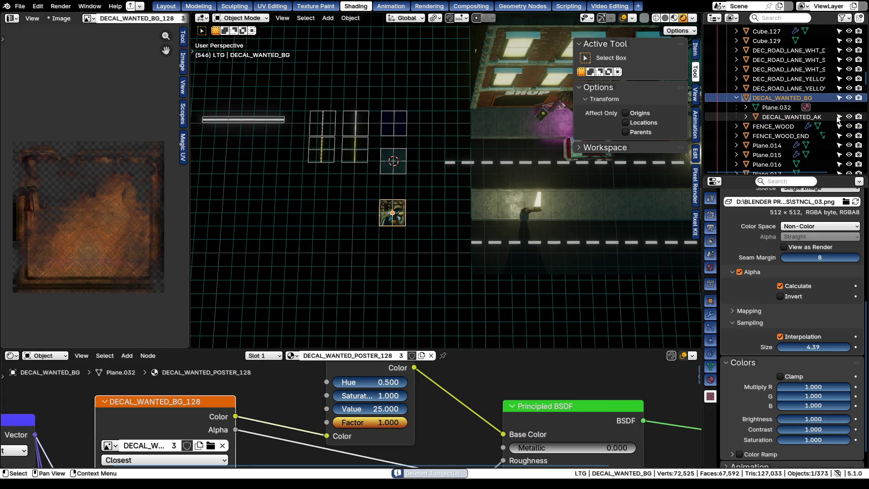
Place a backup copy of DECAL_WANTED_AK 9 m along X and move it into the BACKUP collection
left_click(789, 117)
key("shift+d")
type("x")
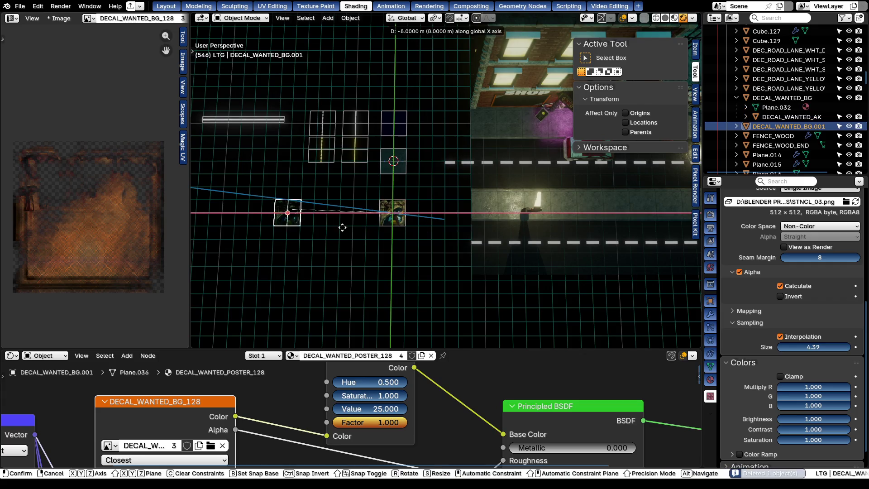
type("-9")
key("Return")
key("m")
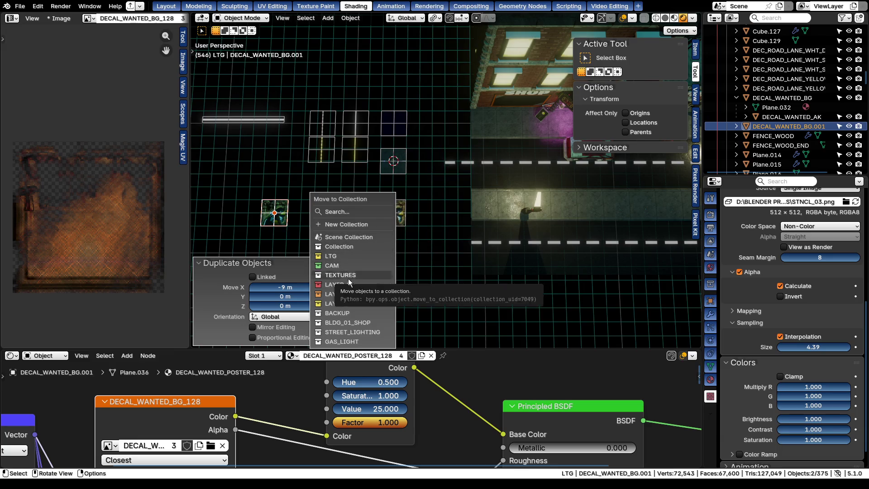
left_click(350, 313)
Make DECAL_WANTED_AK unselectable in the outliner and select DECAL_WANTED_BG
key("alt+a")
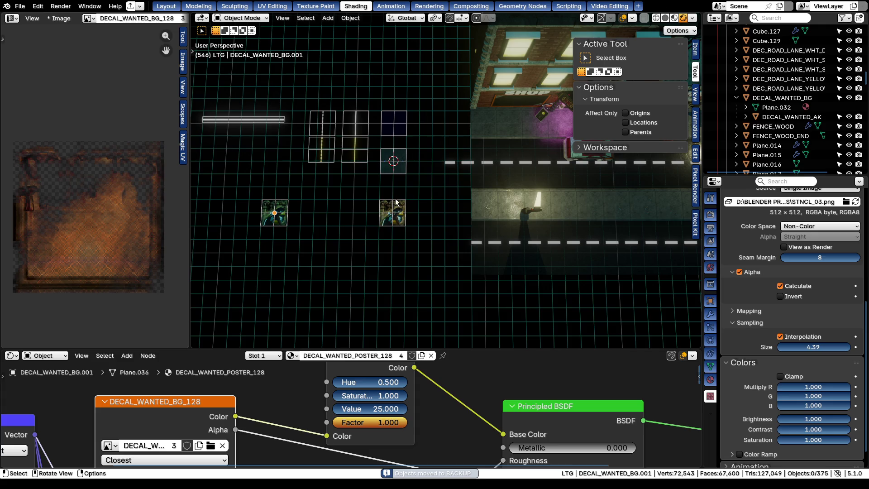
left_click(397, 201)
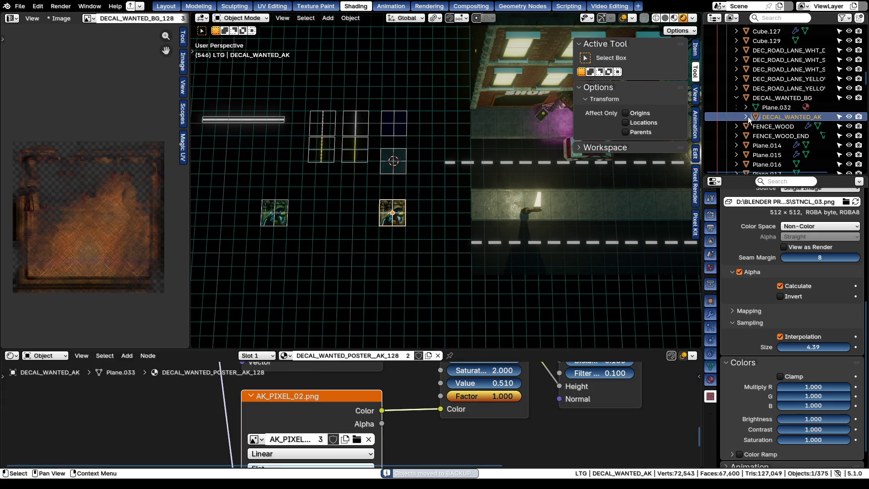
left_click(840, 117)
scroll(363, 193, "up", 3)
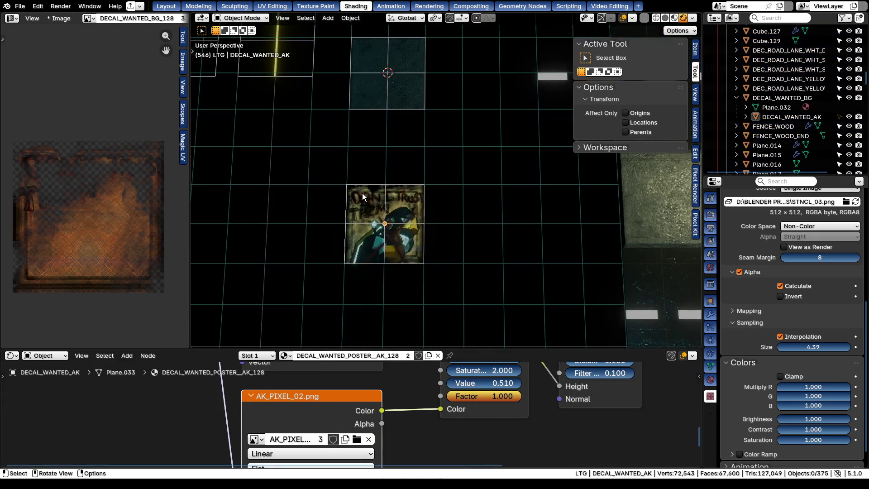
left_click(363, 193)
scroll(361, 193, "down", 5)
scroll(365, 215, "down", 2)
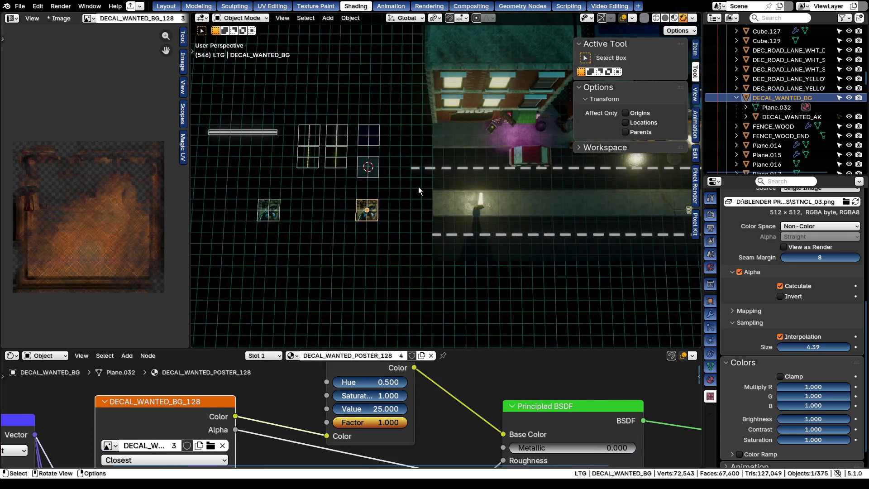
Snap the decal to the 3D cursor on the shop wall and rotate it 90° about X to stand upright
middle_click_drag(419, 186, 423, 130)
key("shift+s")
scroll(432, 108, "up", 4)
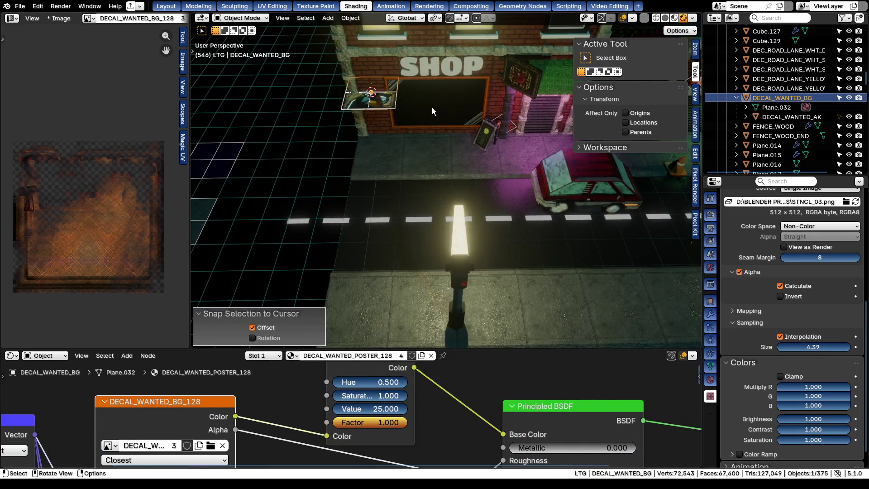
key("r")
key("x")
key("9")
key("0")
key("Return")
Scale the upright poster to 0.5 from front view and check it through the camera
key("KP_1")
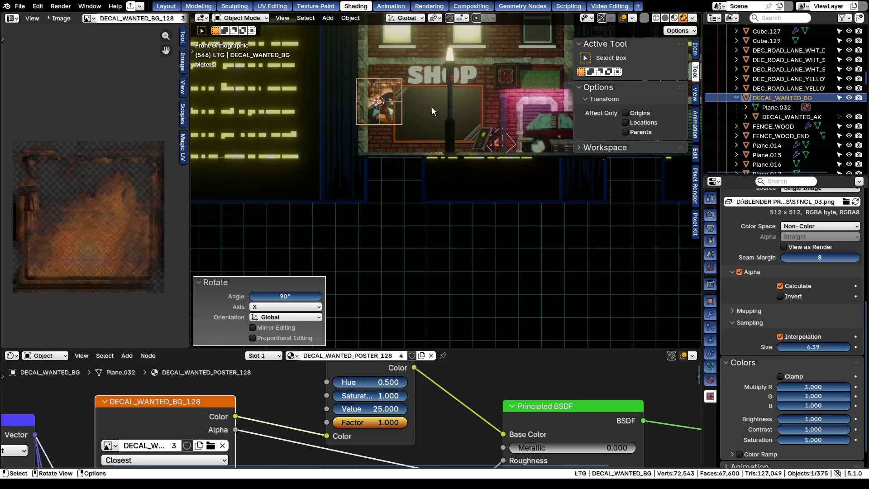
scroll(432, 107, "up", 1)
scroll(421, 158, "up", 2)
type("s0.5")
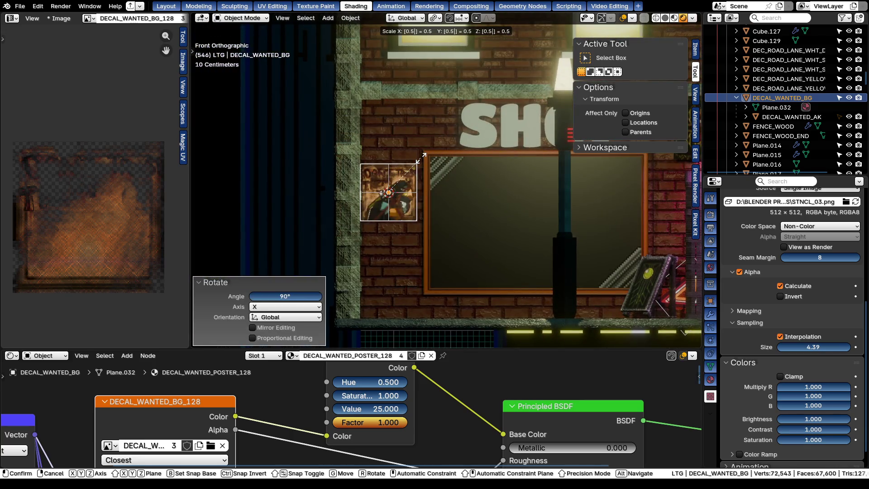
key("Return")
key("KP_0")
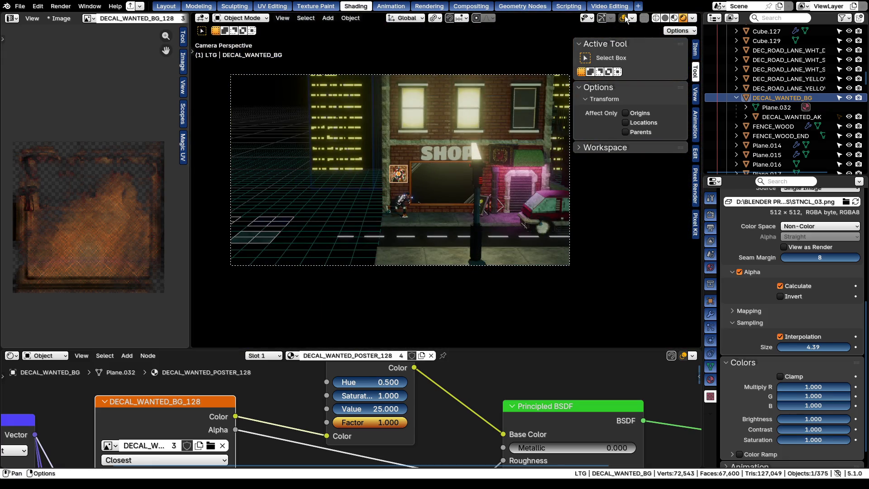
scroll(421, 189, "up", 3)
scroll(378, 165, "up", 3)
scroll(378, 166, "up", 3)
Tilt the poster about 18.2° around the Y axis after one cancelled attempt
key("r")
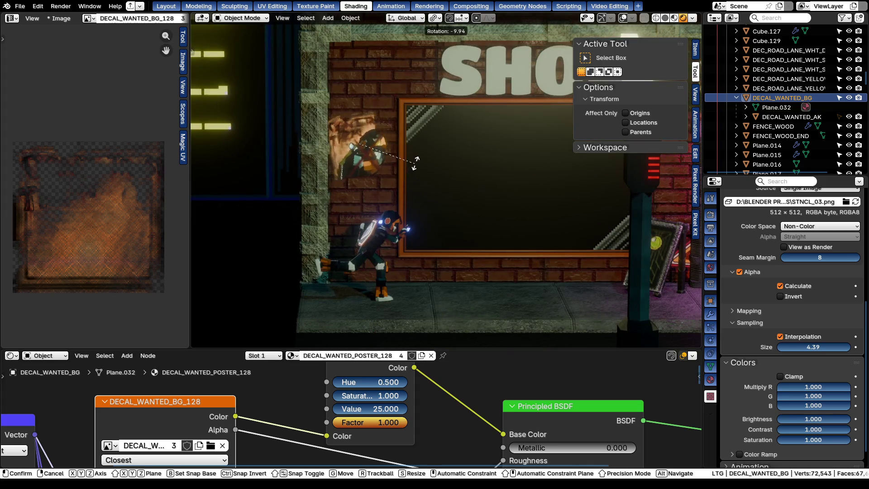
key("y")
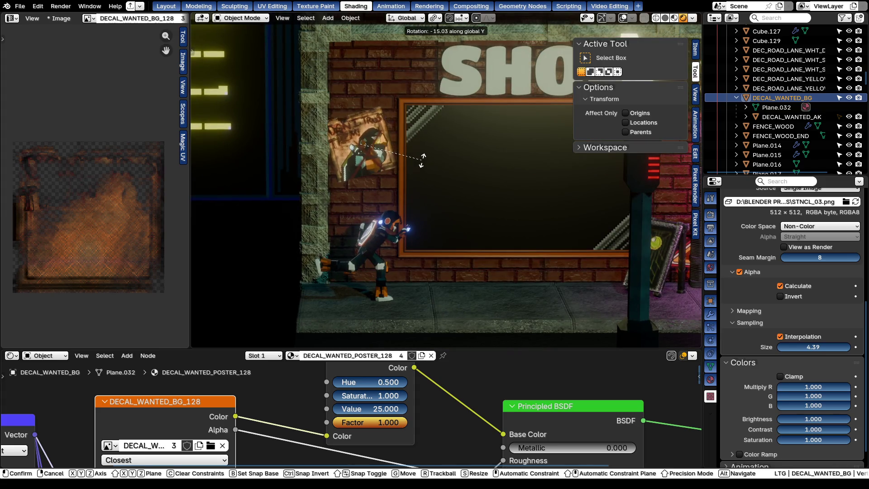
key("Escape")
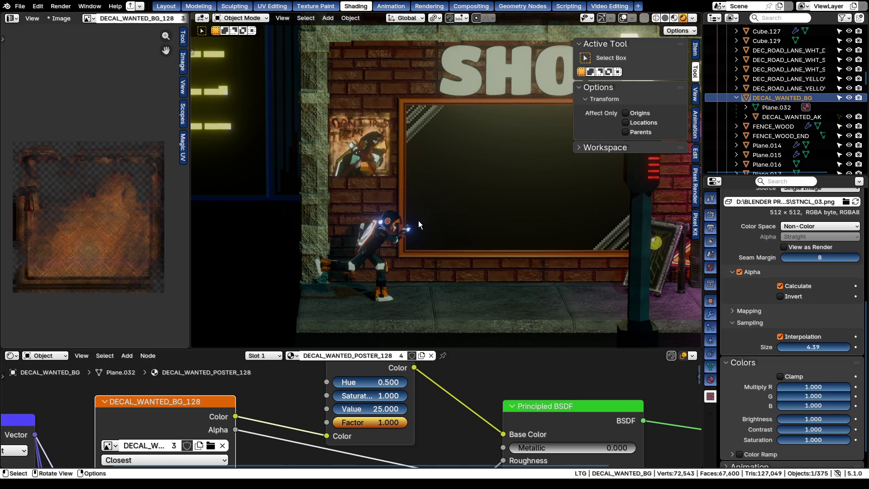
scroll(445, 201, "down", 5)
key("r")
key("y")
left_click(424, 204)
scroll(425, 204, "up", 2)
Narrow the poster to 0.8 of its width along X
key("s")
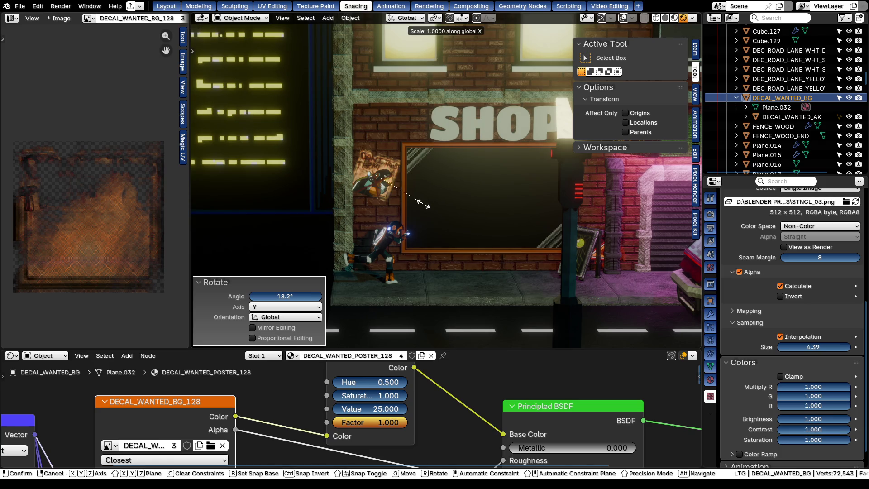
type("0.")
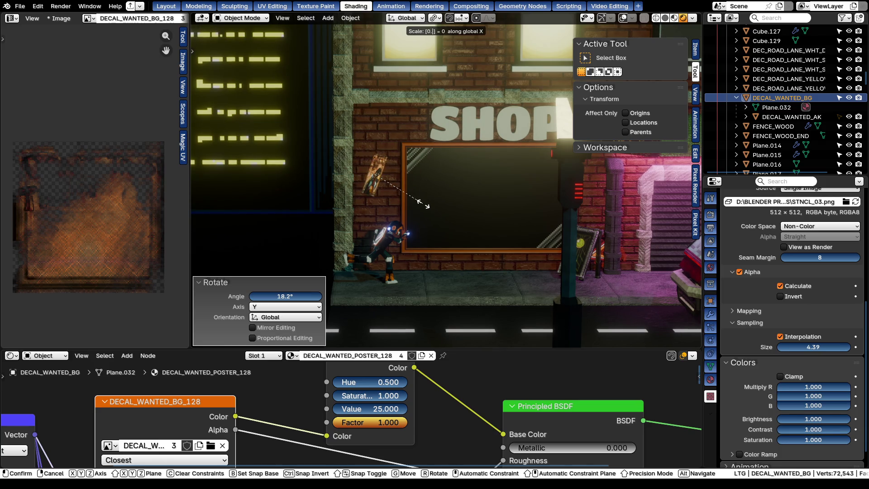
type("9")
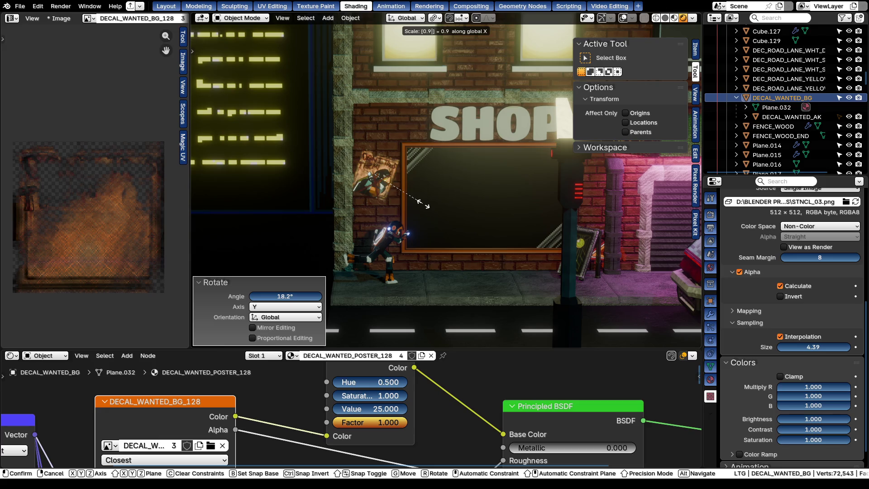
key("BackSpace")
type("8")
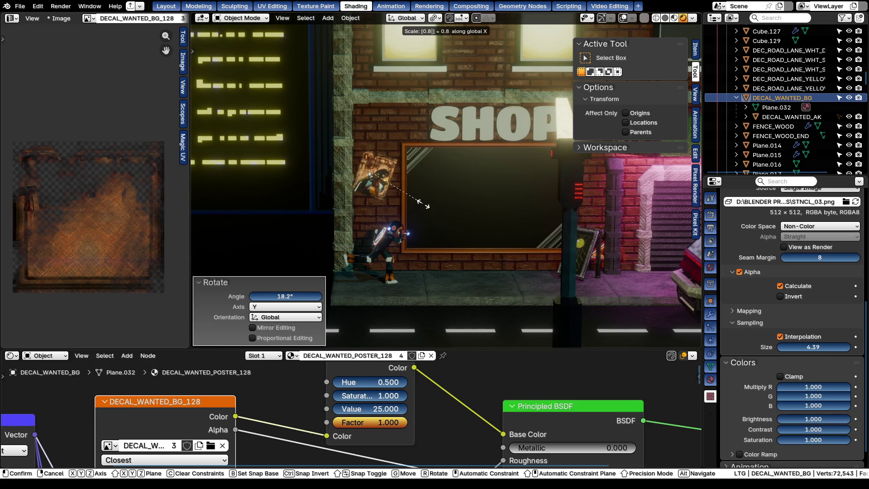
key("Return")
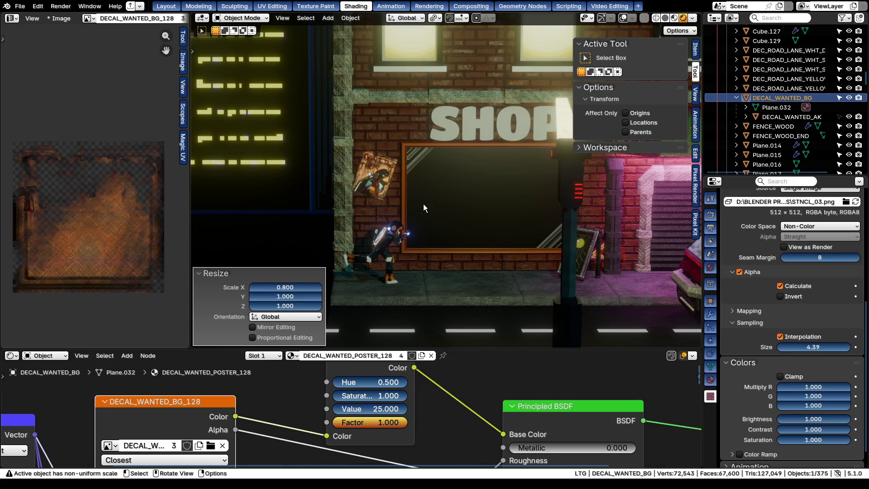